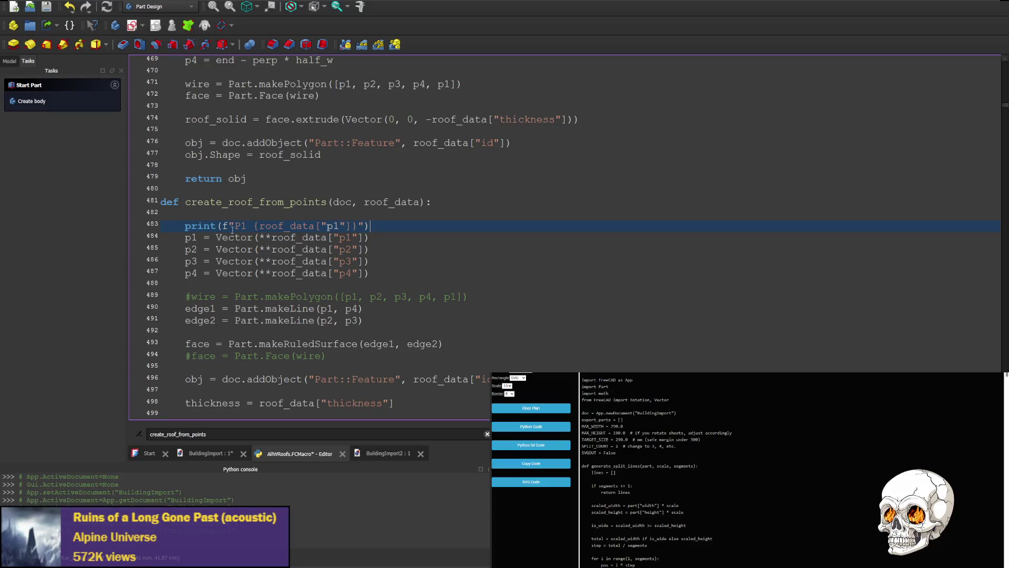
Clean up the p1 print line so it reads print('p1', p1) without stray f-string characters.
drag(257, 226, 222, 227)
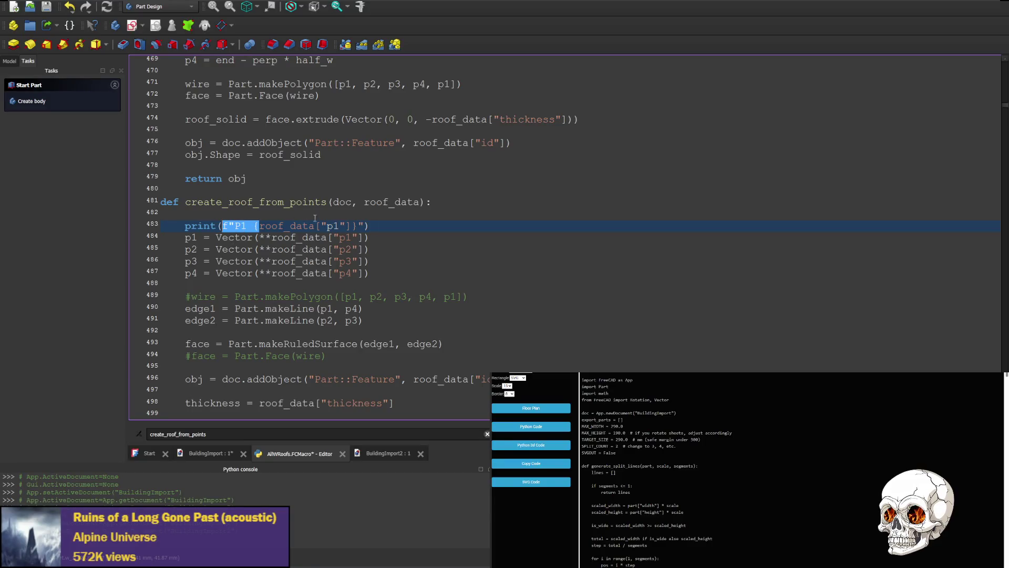
key(BackSpace)
drag(317, 225, 328, 225)
key(BackSpace)
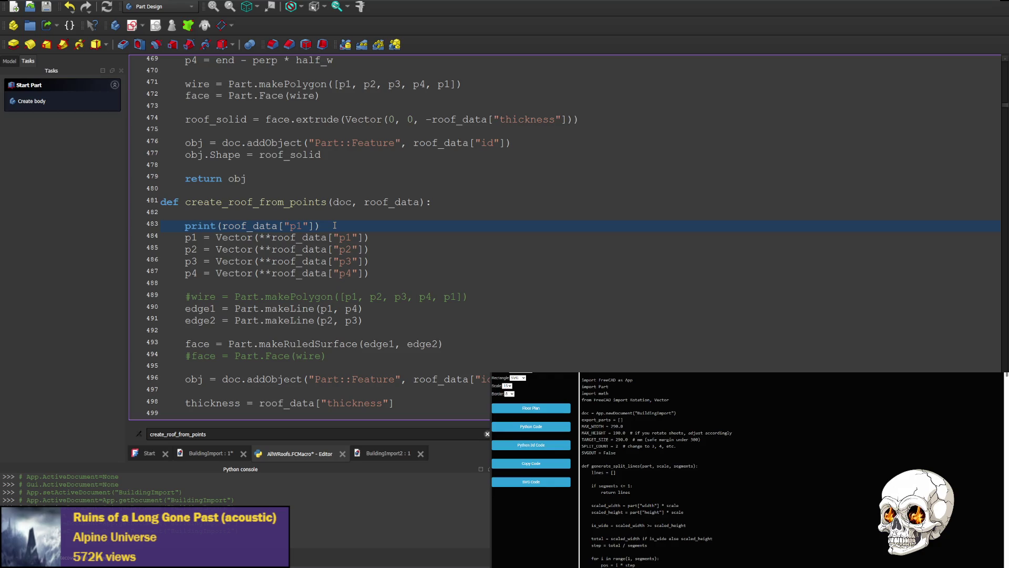
Add matching print lines before the p2, p3 and p4 vectors, each labelled with its point number.
click(398, 236)
text(print(roof_data["p1"]))
click(383, 262)
text(print(roof_data["p1"]))
click(385, 285)
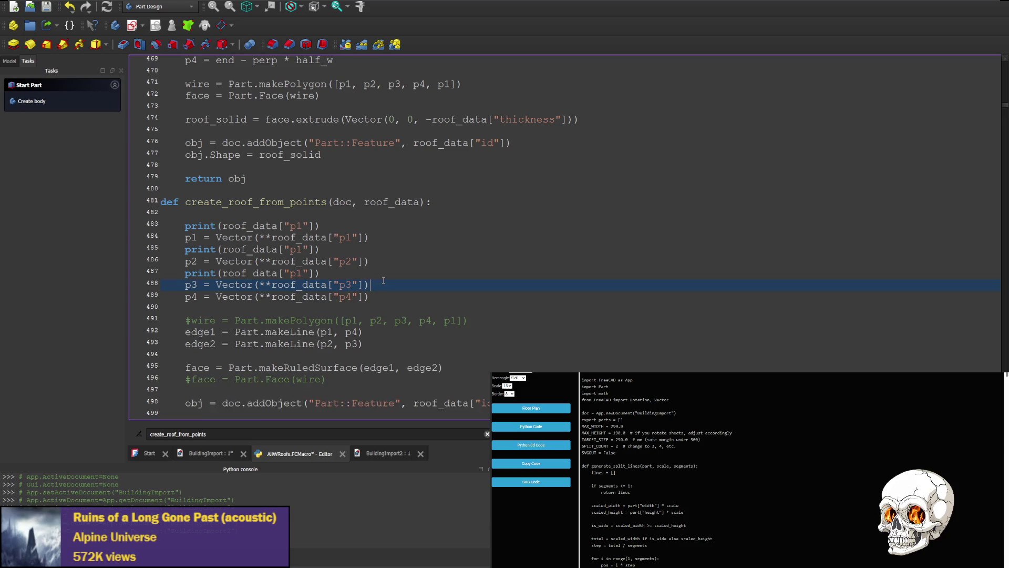
text(print(roof_data["p1"]))
mouse_move(295, 296)
mouse_down()
mouse_move(302, 249)
mouse_move(302, 273)
mouse_up()
text(4)
click(304, 273)
text(3)
click(300, 249)
text(2)
Save the roof macro and run it to create BuildingImport3.
click(395, 265)
key(ctrl+s)
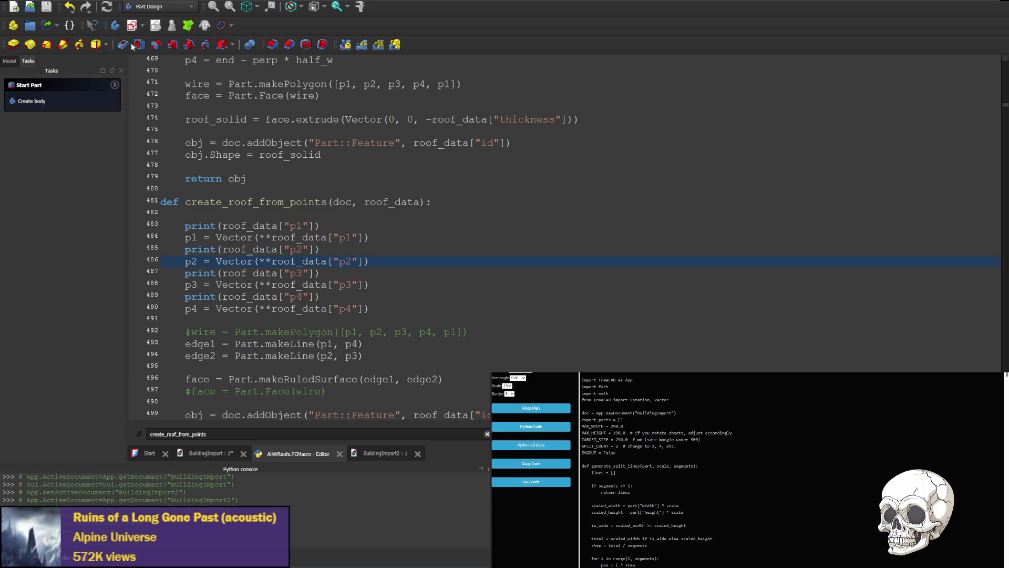
key(F6)
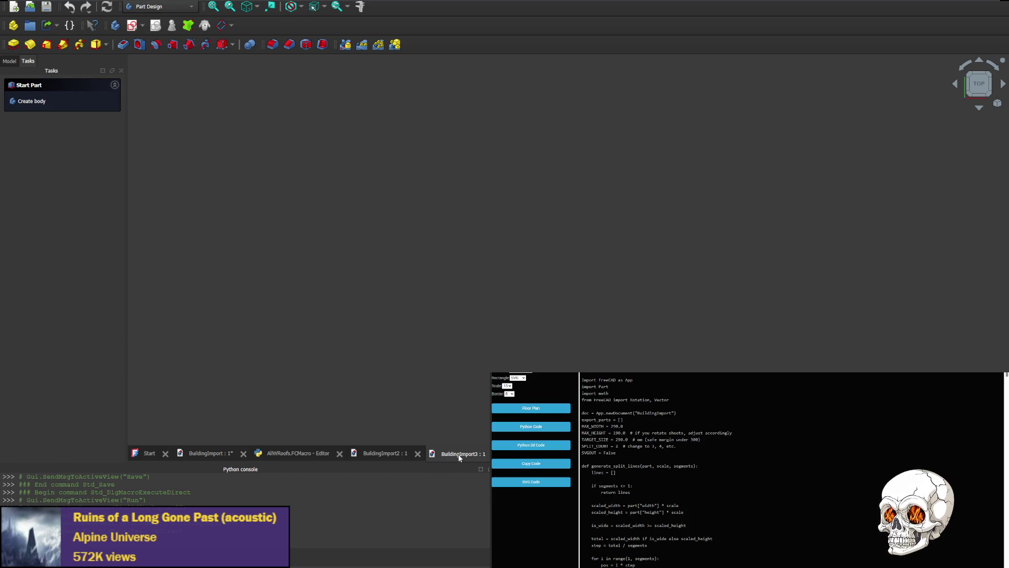
Close BuildingImport3 and add ** dictionary unpacking inside each of the p1–p4 print calls.
click(489, 453)
click(303, 453)
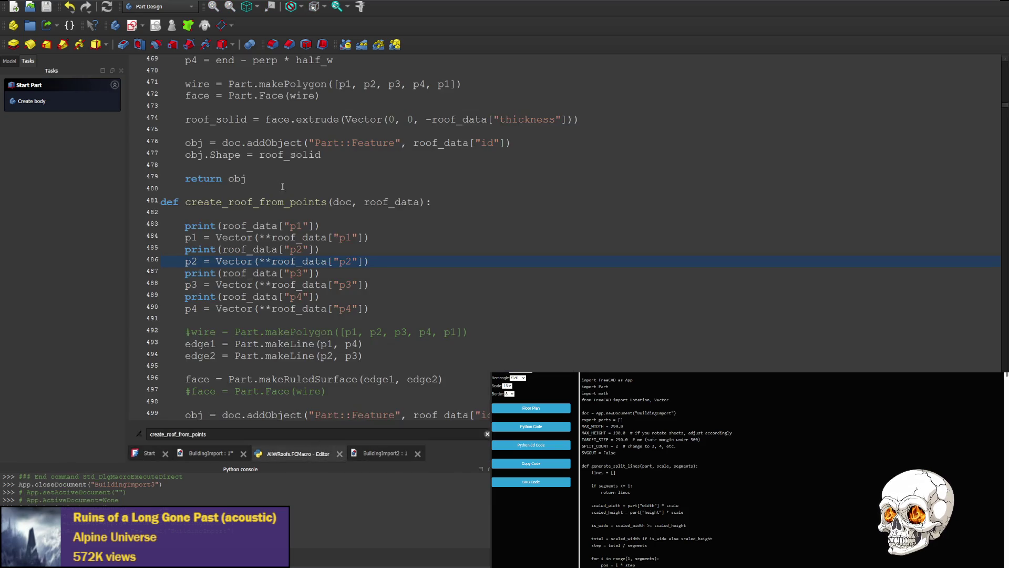
click(224, 226)
text(**)
key(shift+Left)
key(shift+Left)
key(ctrl+c)
click(222, 249)
key(ctrl+v)
click(222, 273)
key(ctrl+v)
click(222, 296)
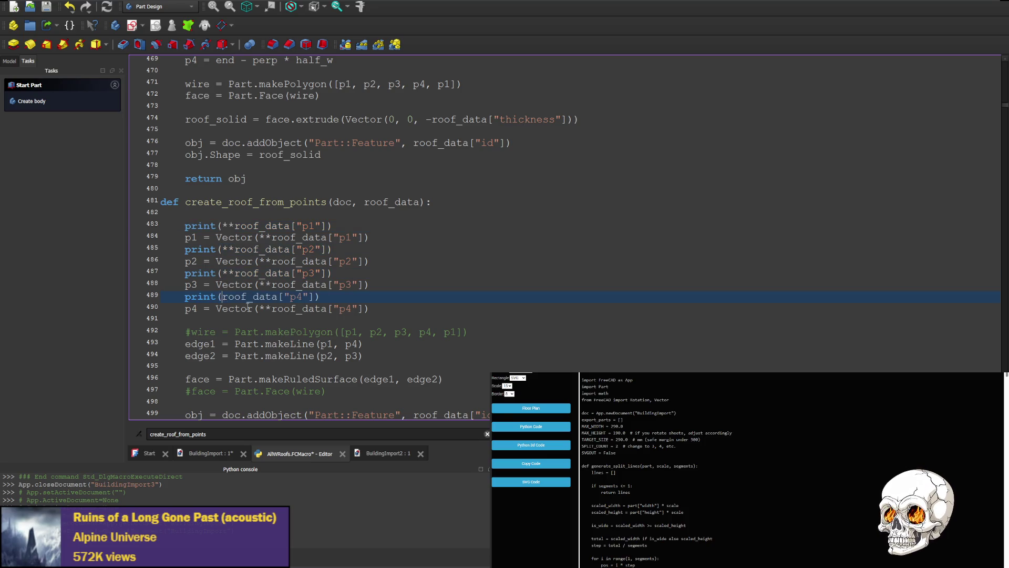
key(ctrl+v)
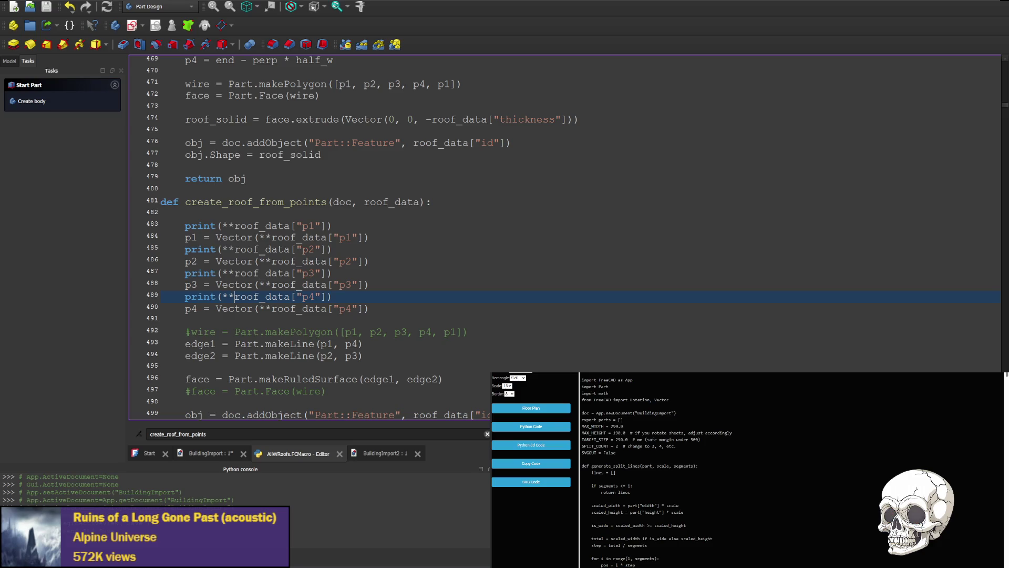
Run the macro to create a fresh BuildingImport3, then return to the macro code.
click(135, 46)
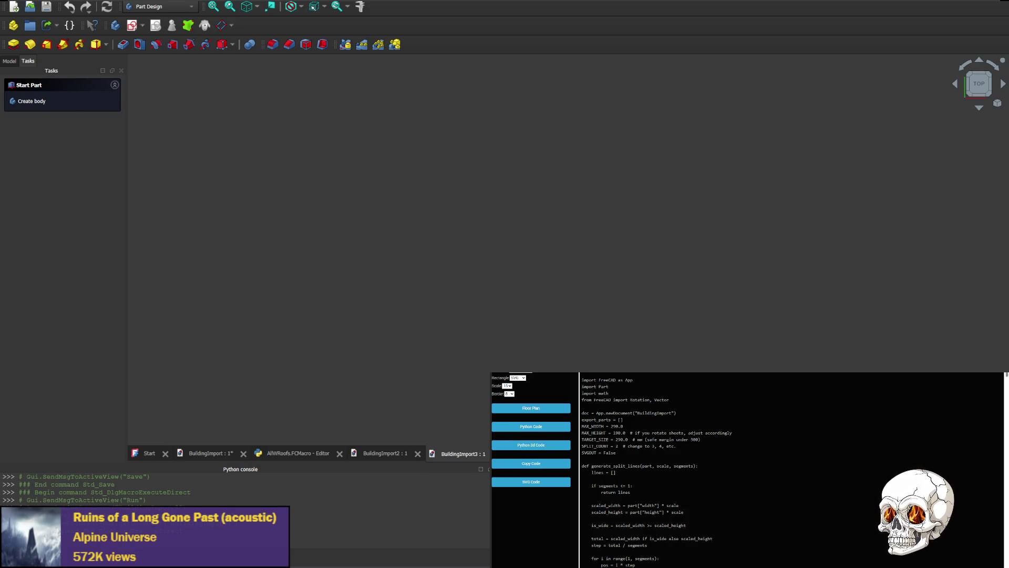
click(290, 453)
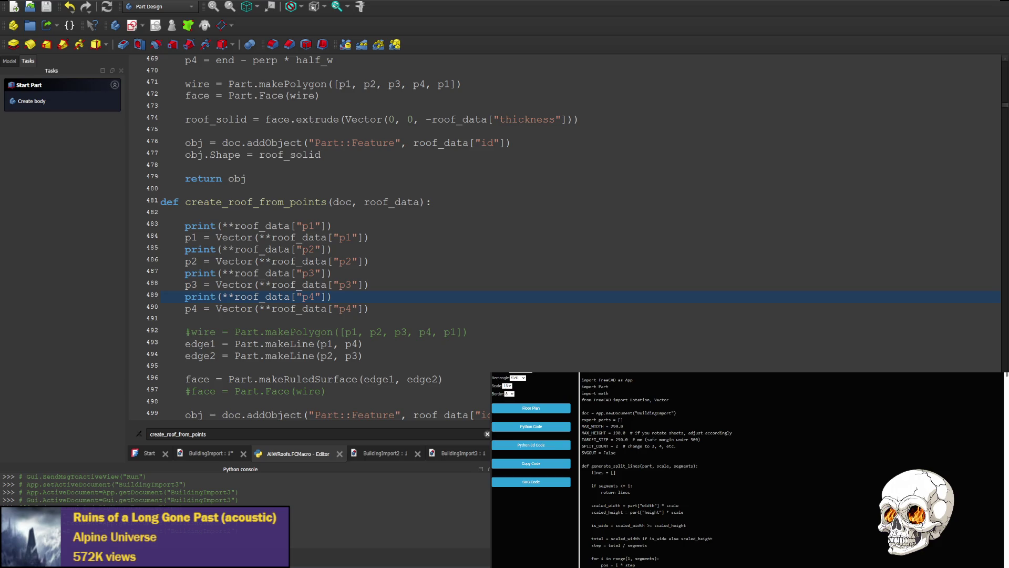
Remove the ** unpacking from all four print lines and all four Vector lines.
click(233, 225)
key(BackSpace)
key(BackSpace)
click(270, 238)
key(BackSpace)
key(BackSpace)
click(271, 261)
key(BackSpace)
key(BackSpace)
click(271, 284)
key(BackSpace)
key(BackSpace)
key(BackSpace)
key(BackSpace)
click(234, 297)
key(BackSpace)
key(BackSpace)
click(229, 273)
key(BackSpace)
key(BackSpace)
click(229, 249)
key(BackSpace)
key(BackSpace)
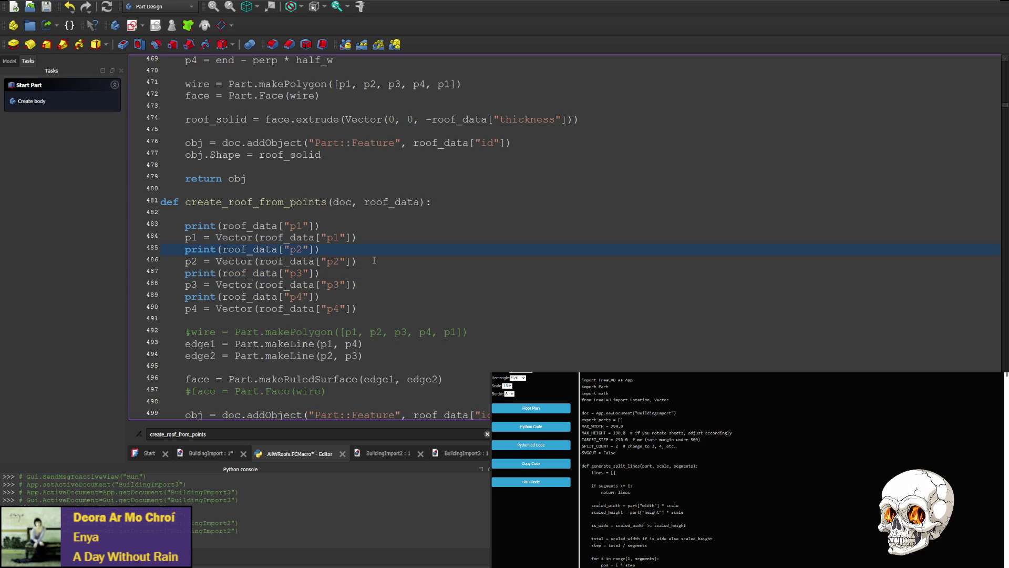
Save the macro and run it with Ctrl+F6, producing BuildingImport4.
click(417, 257)
key(ctrl+F6)
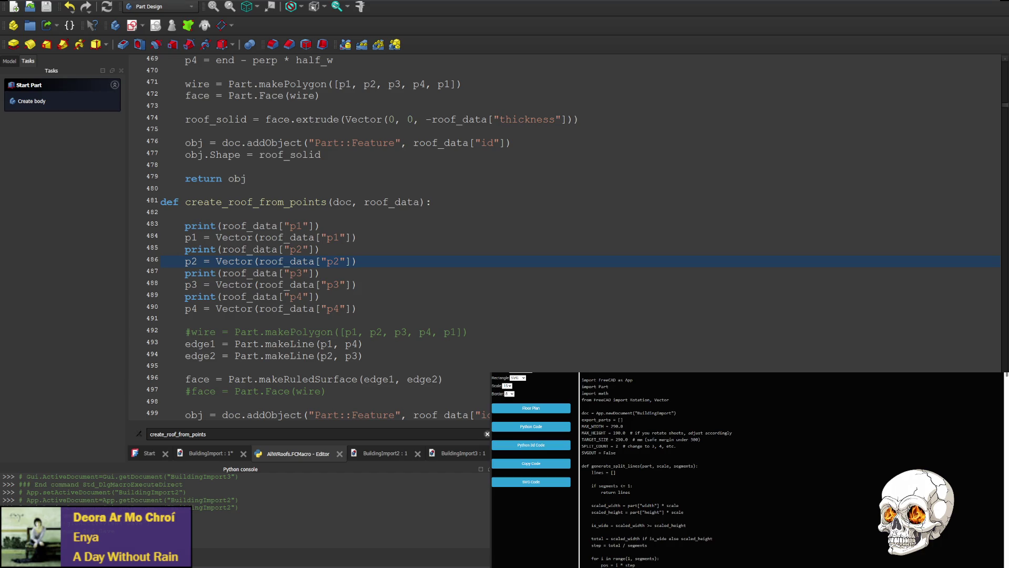
key(ctrl+F6)
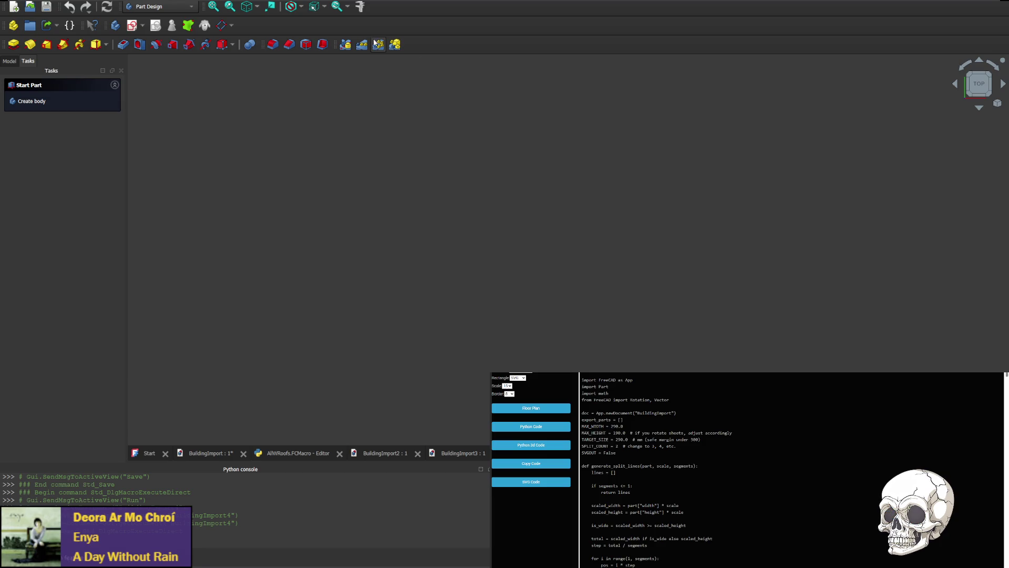
Return to the macro code and start a nested key lookup after roof_data["p1"] in the p1 vector.
click(298, 452)
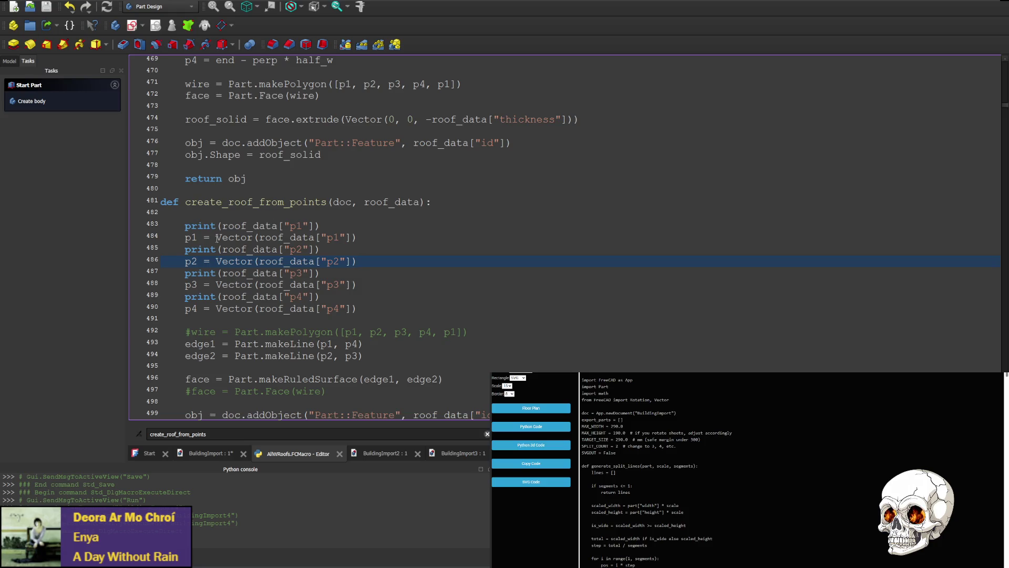
click(256, 238)
scroll(461, 294, up, 3)
scroll(394, 272, up, 4)
scroll(331, 248, up, 2)
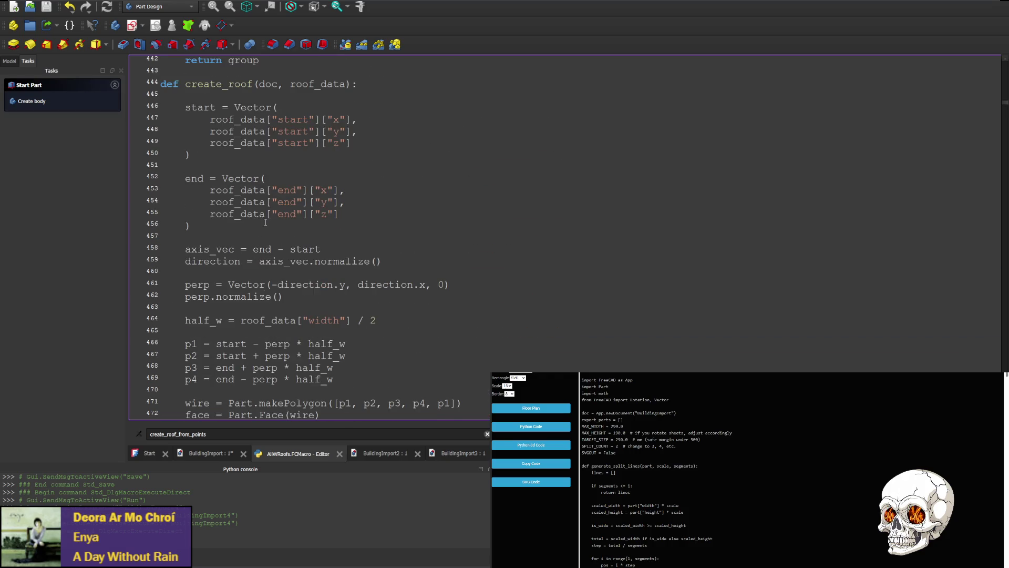
scroll(275, 228, up, 2)
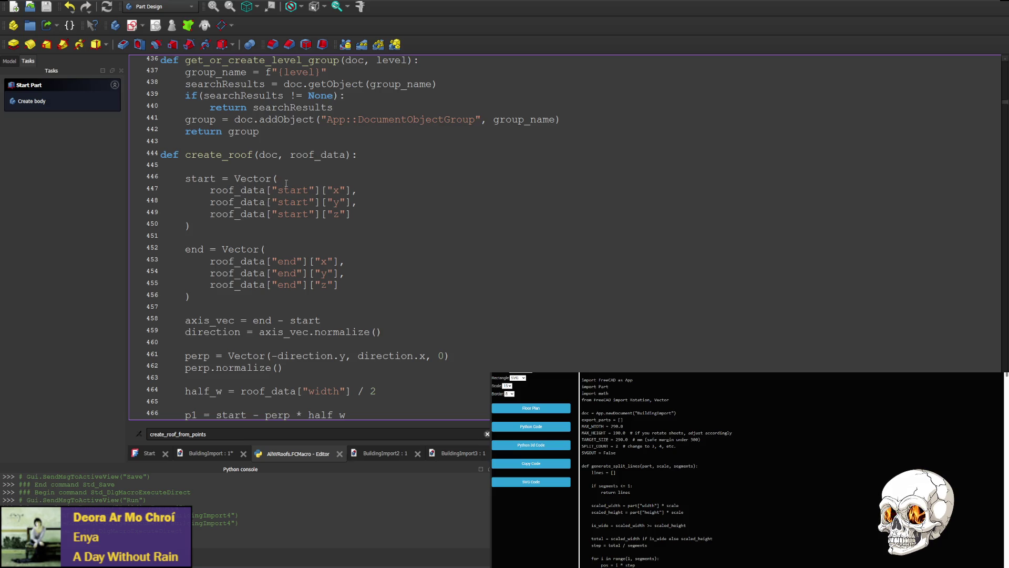
scroll(315, 237, down, 7)
scroll(355, 300, down, 4)
scroll(372, 319, up, 1)
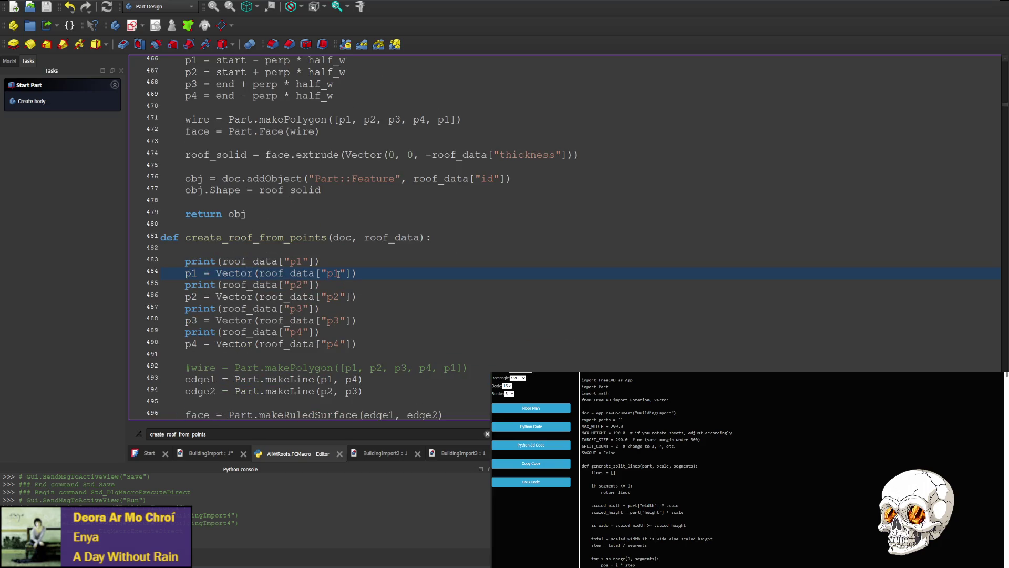
click(357, 273)
text([]"x")
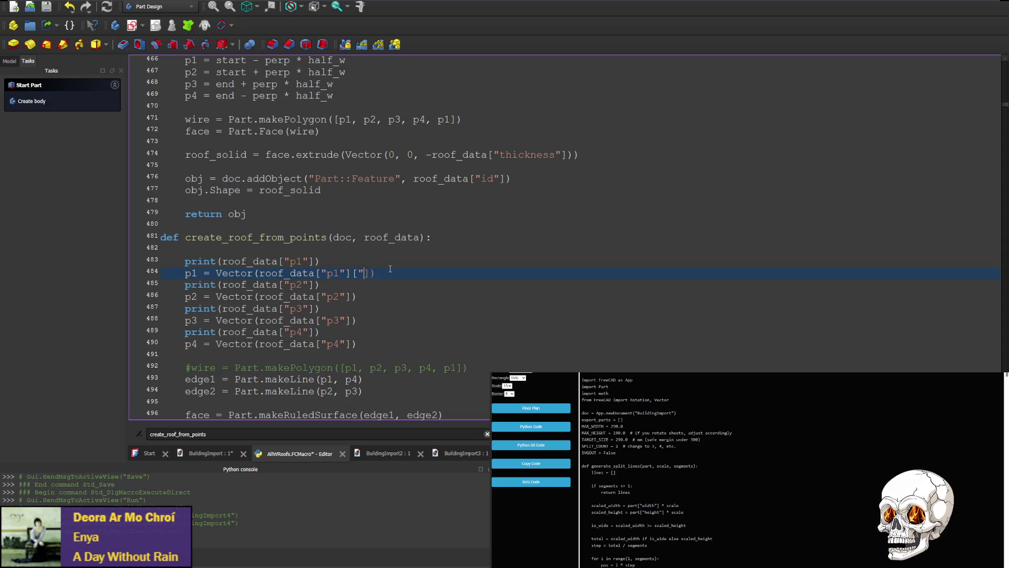
text(")
scroll(384, 269, up, 3)
scroll(387, 257, up, 4)
scroll(390, 244, up, 2)
scroll(390, 242, down, 6)
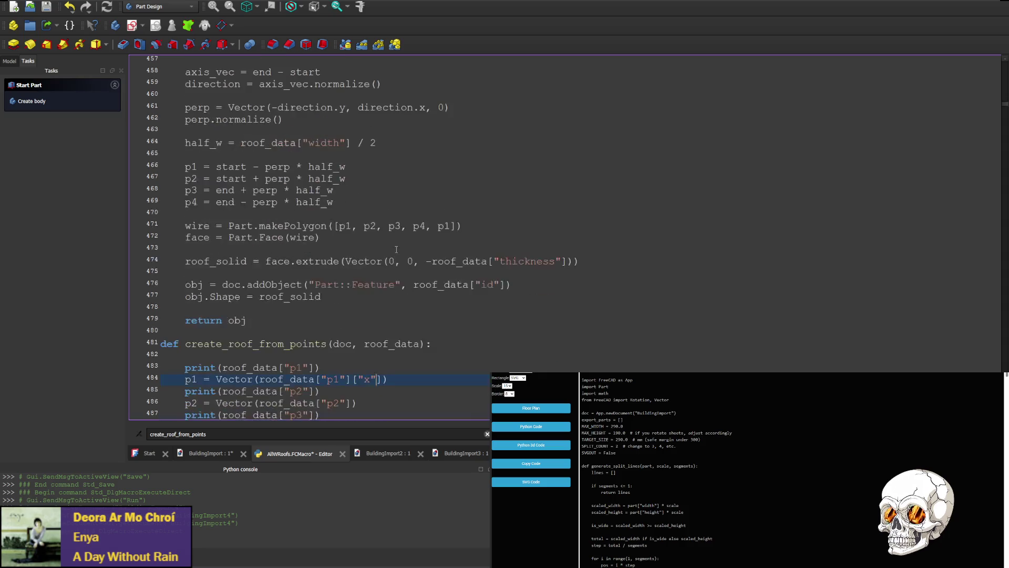
scroll(385, 277, down, 2)
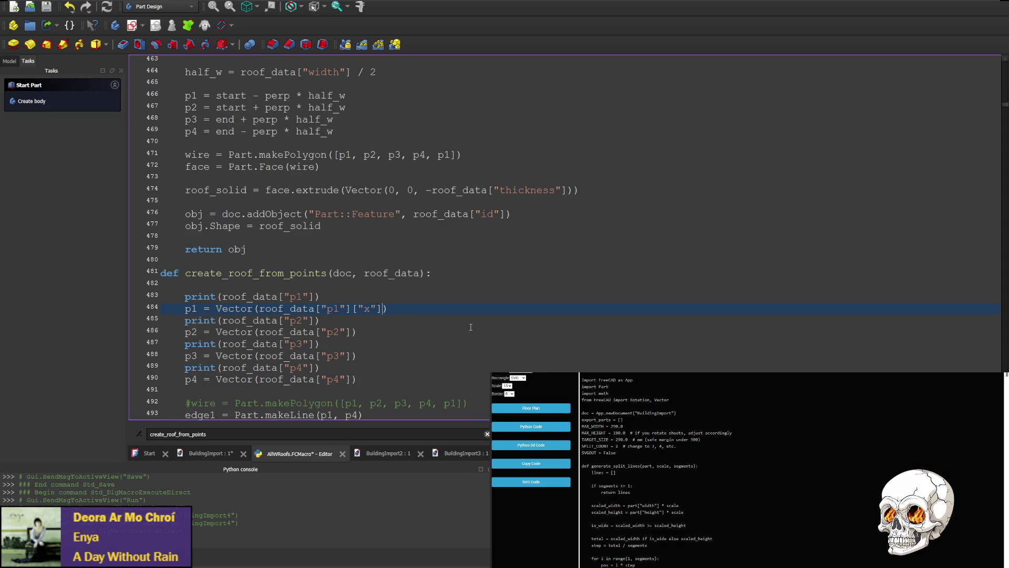
text(,)
Make the p1 vector read roof_data["p1"]["x"], ["y"], ["z"] as its three components.
drag(259, 308, 382, 308)
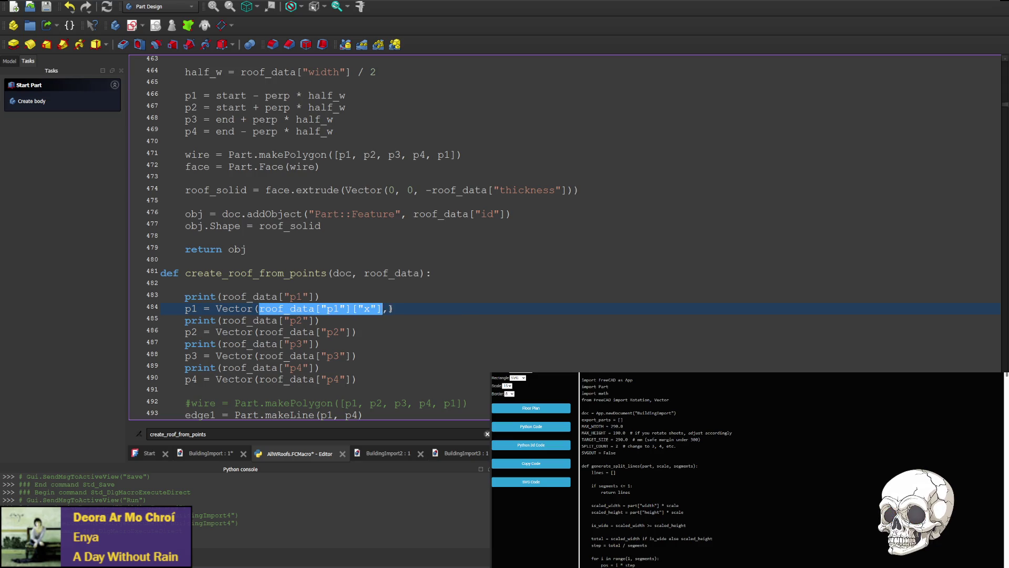
key(ctrl+c)
click(389, 308)
key(ctrl+v)
key(ctrl+v)
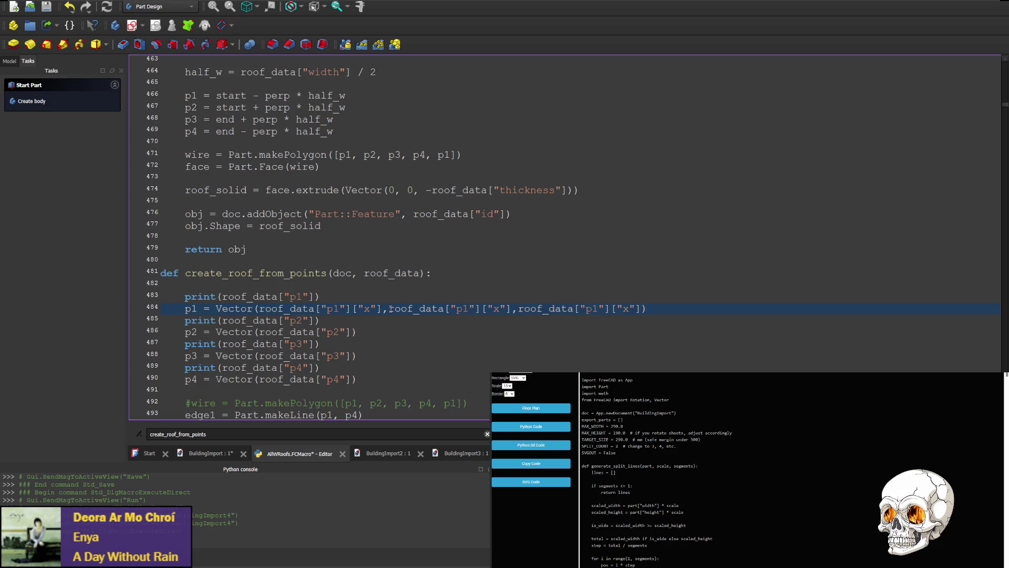
double_click(494, 309)
text(y)
double_click(625, 309)
text(z)
Copy the p1 vector expression over the p2, p3 and p4 vector calls.
drag(217, 308, 734, 306)
key(ctrl+c)
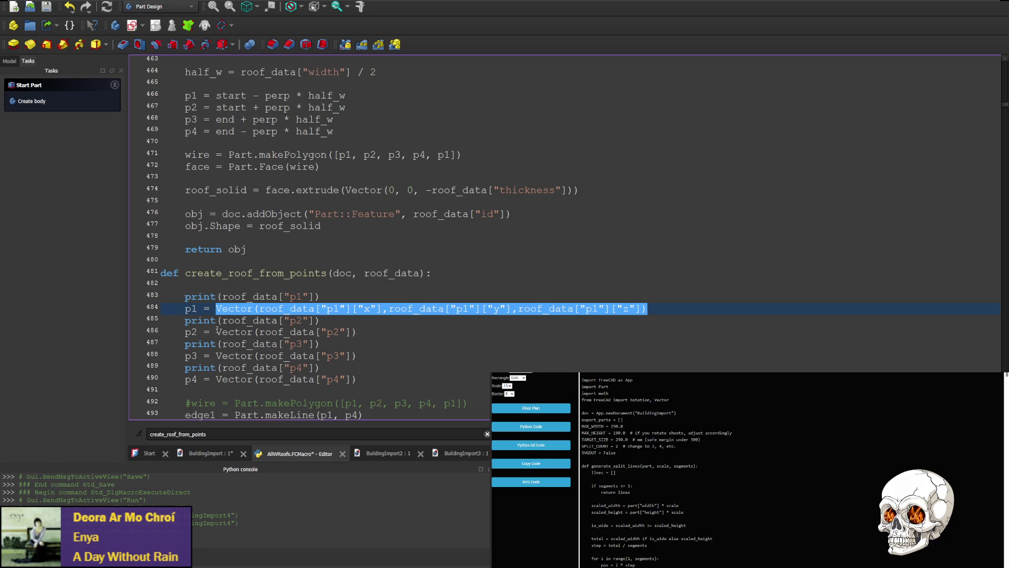
drag(217, 331, 356, 332)
key(ctrl+v)
click(216, 356)
drag(216, 355, 357, 355)
key(ctrl+v)
drag(216, 379, 359, 379)
key(ctrl+v)
Rename the copied p1 keys to p4, p3 and p2 on their respective vector lines.
double_click(296, 368)
key(ctrl+c)
double_click(333, 379)
key(ctrl+v)
double_click(463, 379)
key(ctrl+v)
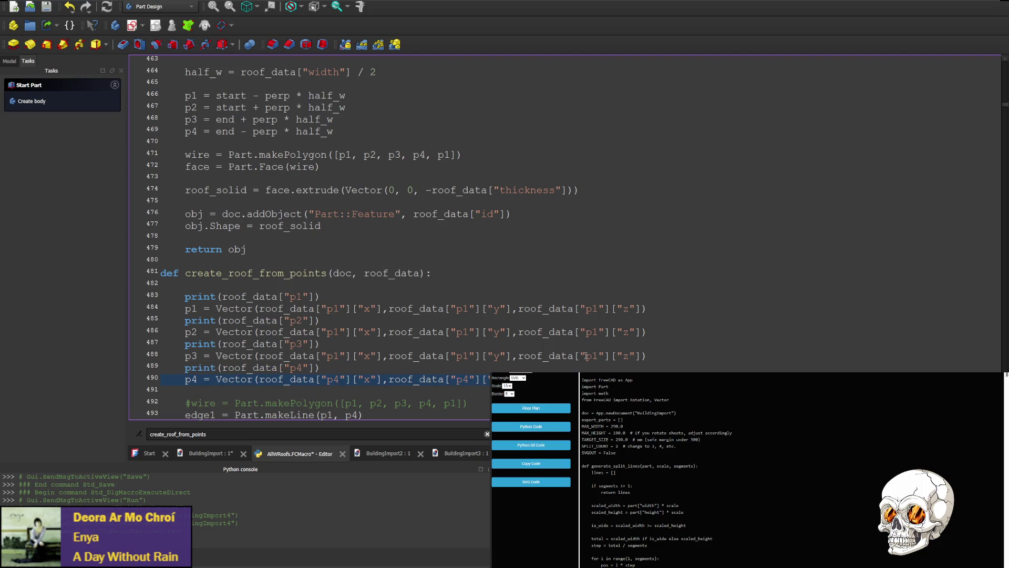
double_click(296, 343)
key(ctrl+c)
double_click(333, 355)
key(ctrl+v)
double_click(463, 356)
key(ctrl+v)
double_click(593, 356)
key(ctrl+v)
double_click(296, 320)
key(ctrl+c)
double_click(333, 332)
key(ctrl+v)
double_click(463, 332)
key(ctrl+v)
double_click(593, 332)
key(ctrl+v)
Save the macro and rerun it, opening BuildingImport5.
key(ctrl+F6)
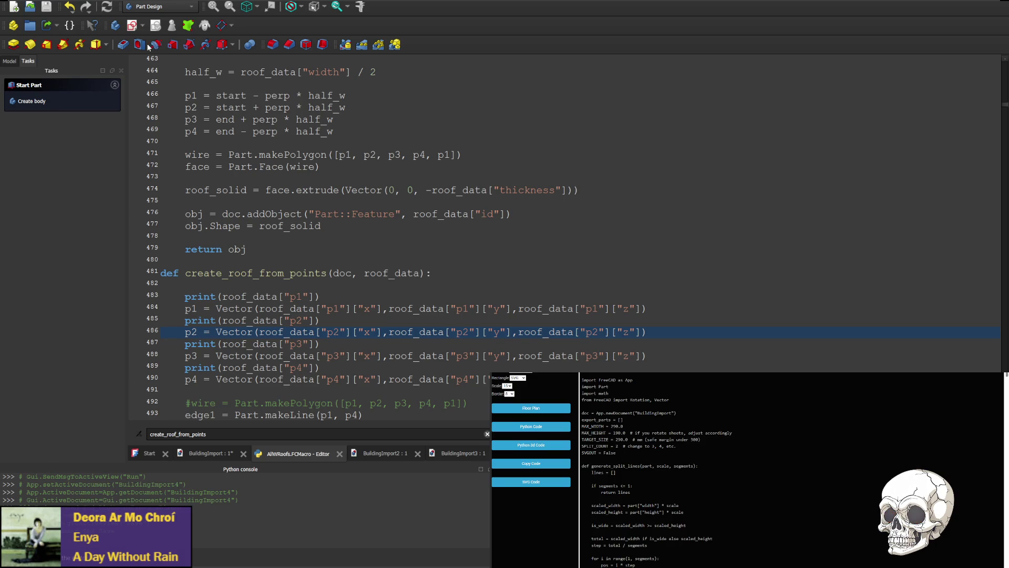
key(ctrl+s)
key(ctrl+F6)
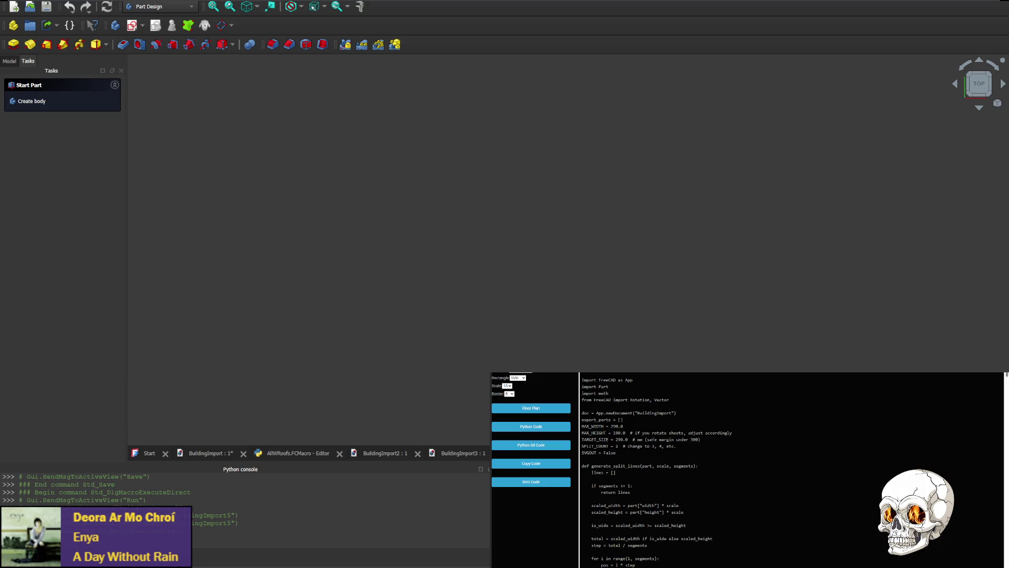
scroll(615, 284, down, 5)
scroll(733, 225, down, 4)
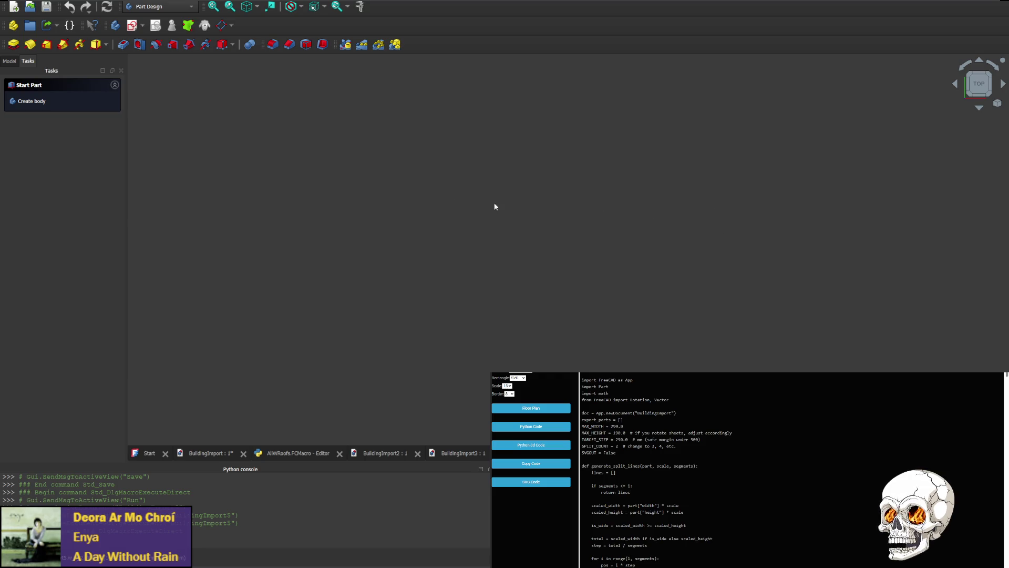
scroll(146, 214, up, 3)
scroll(560, 263, up, 3)
scroll(482, 222, up, 3)
scroll(481, 223, up, 1)
scroll(510, 176, down, 4)
Show the model tree and expand the roof group to select the roof0 panel.
middle_drag(509, 175, 683, 229)
scroll(727, 250, up, 3)
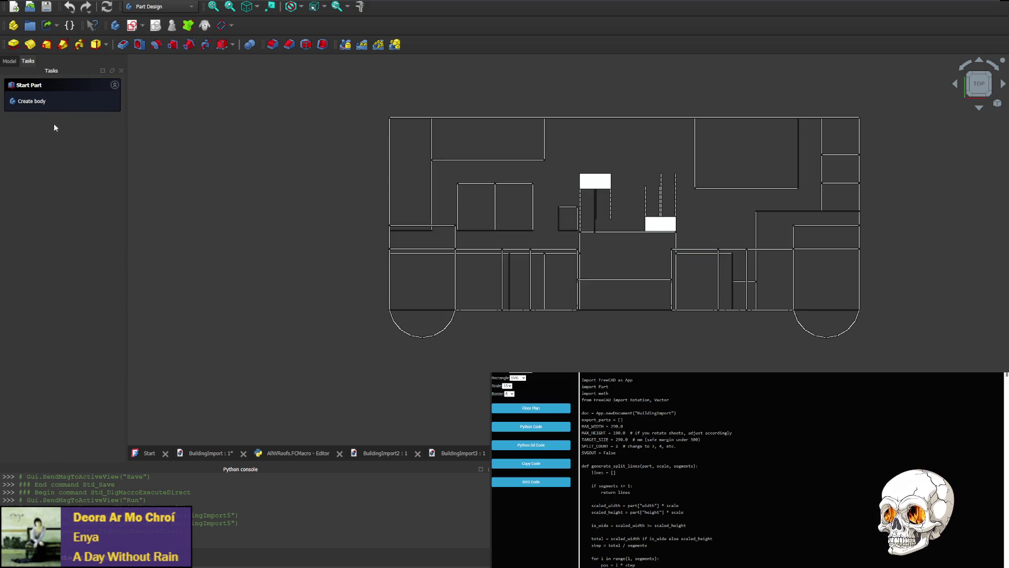
click(10, 63)
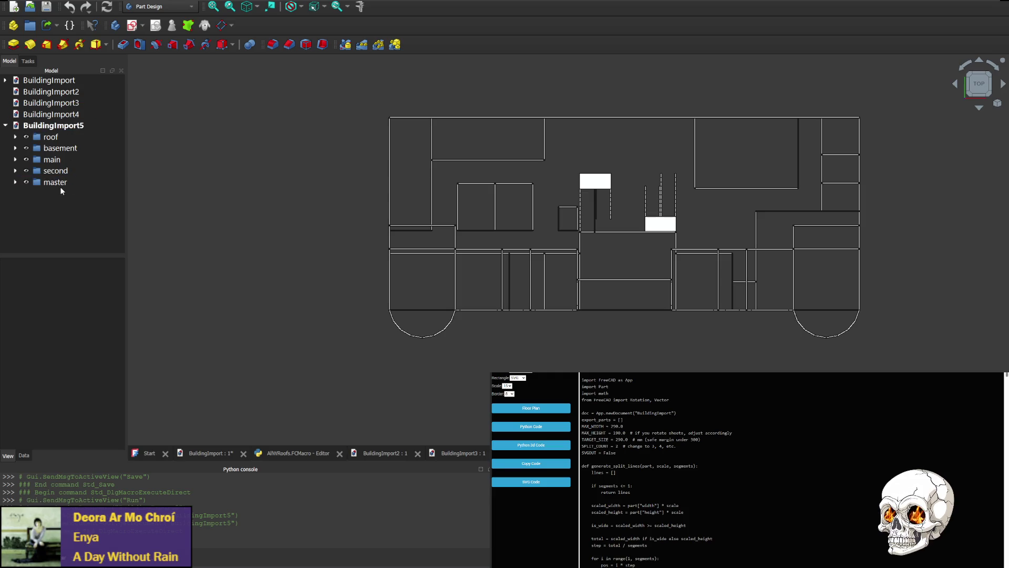
click(24, 137)
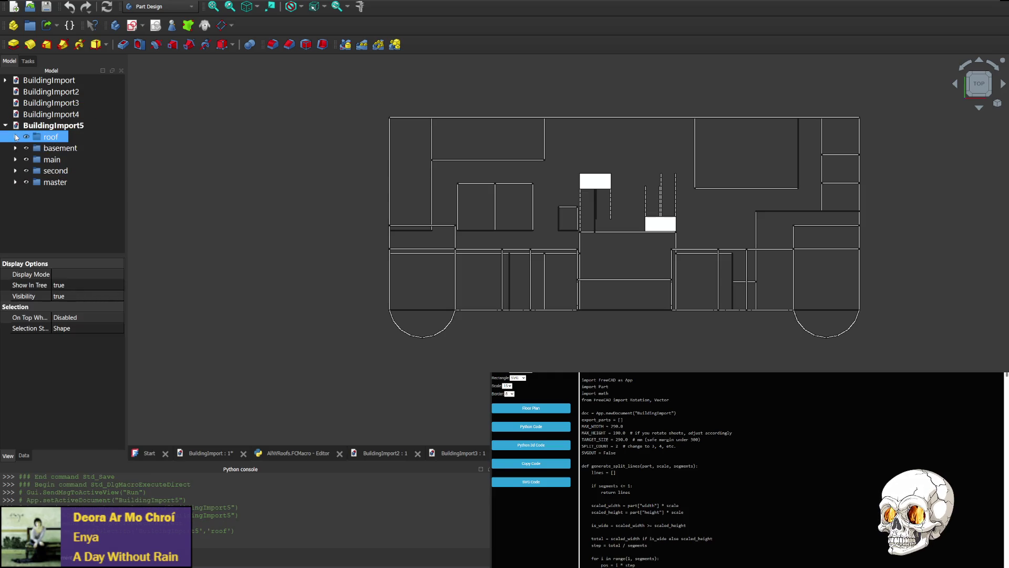
click(15, 136)
click(67, 148)
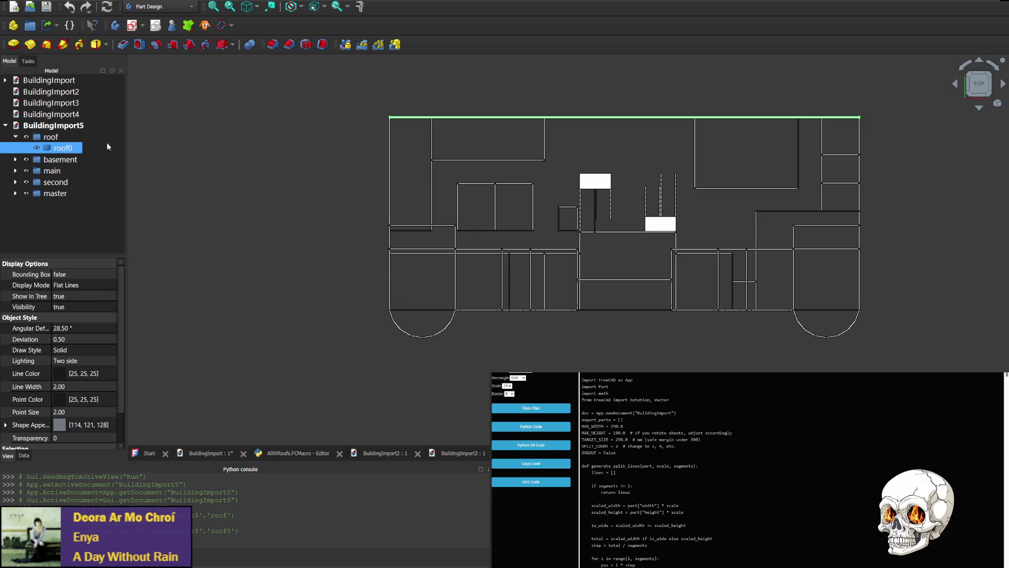
View the building from front, underside, top and at an angle to see where roof0 sits.
click(979, 109)
click(979, 110)
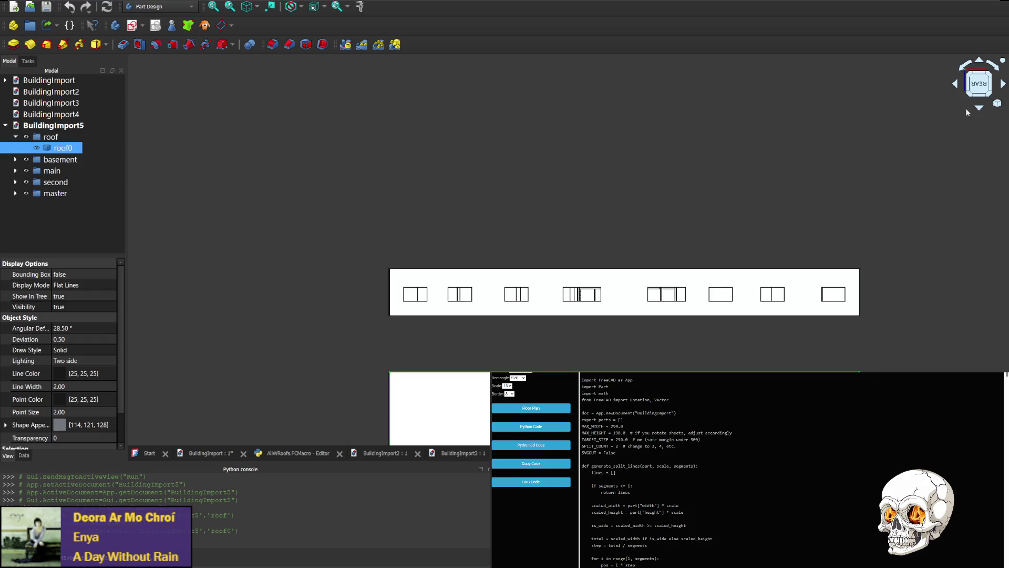
middle_drag(534, 222, 521, 94)
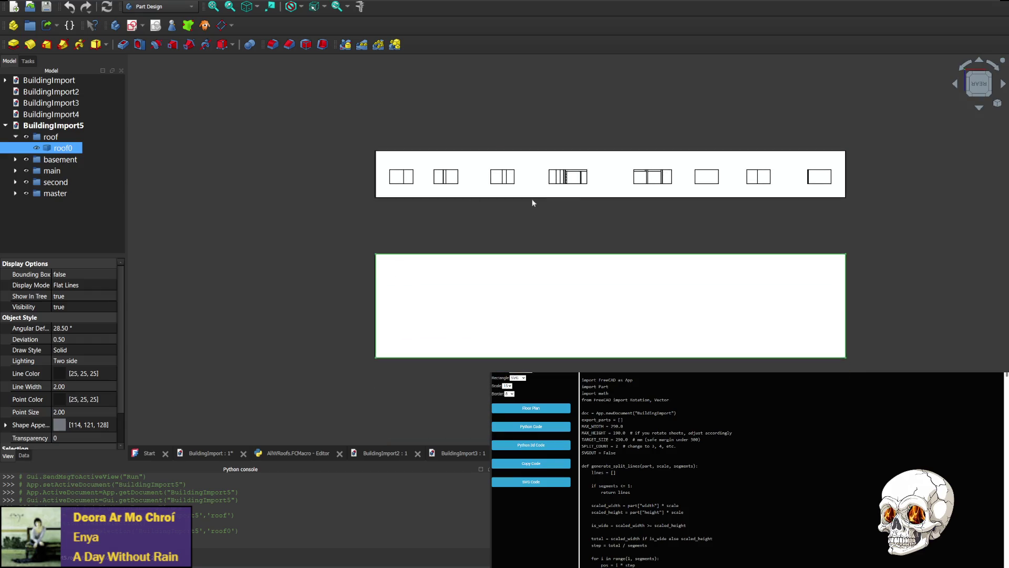
click(51, 137)
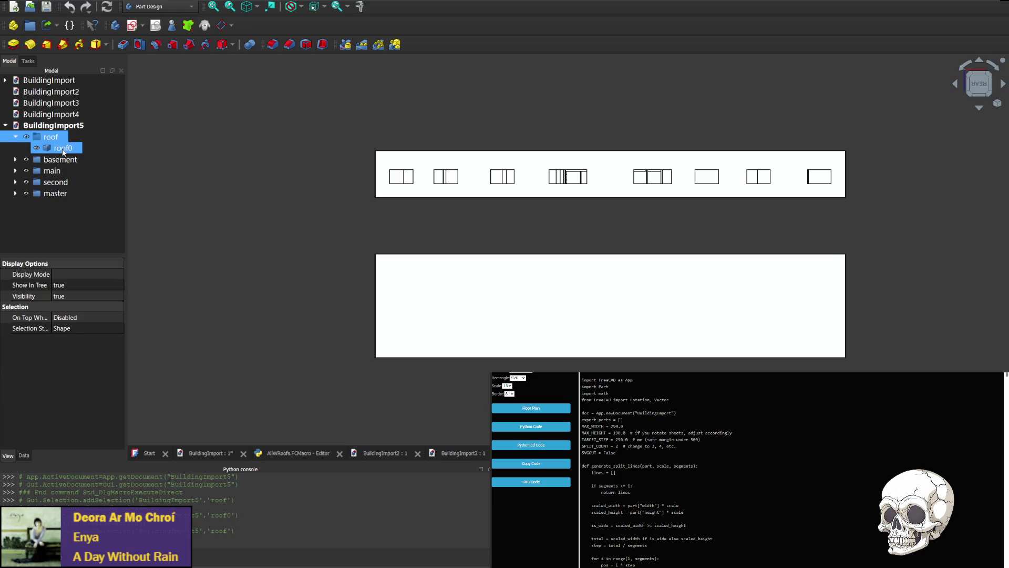
click(979, 110)
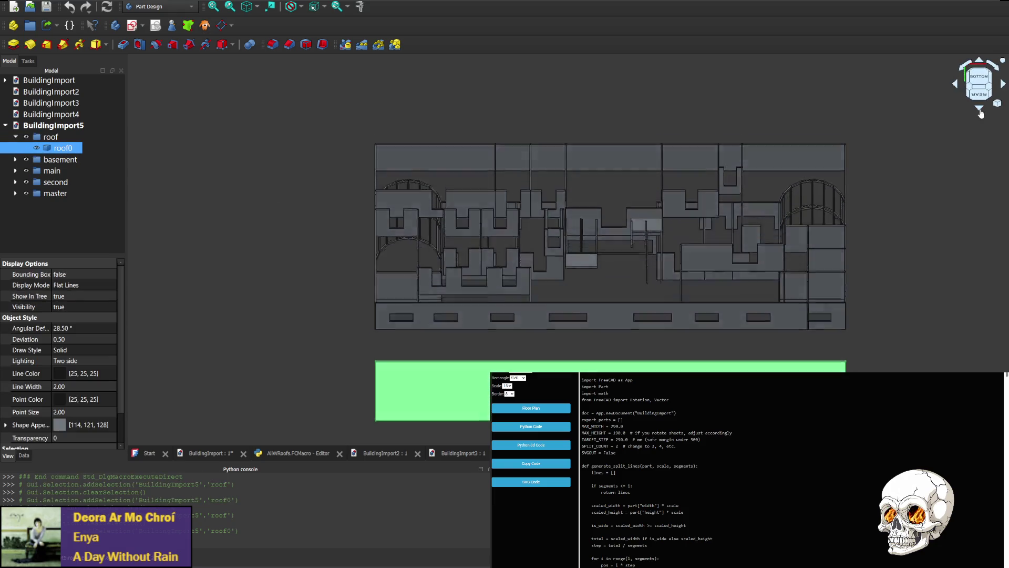
click(981, 66)
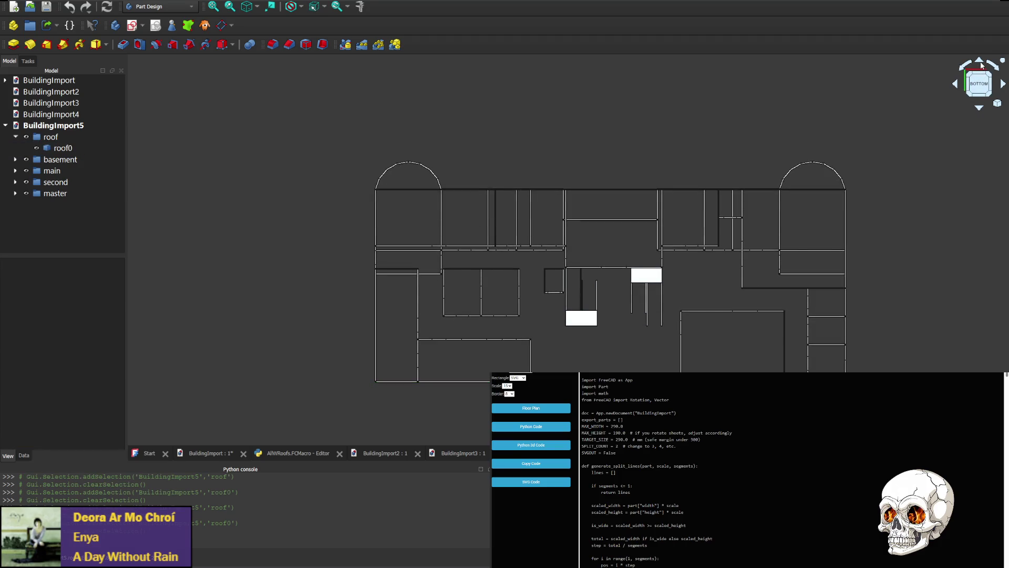
click(981, 66)
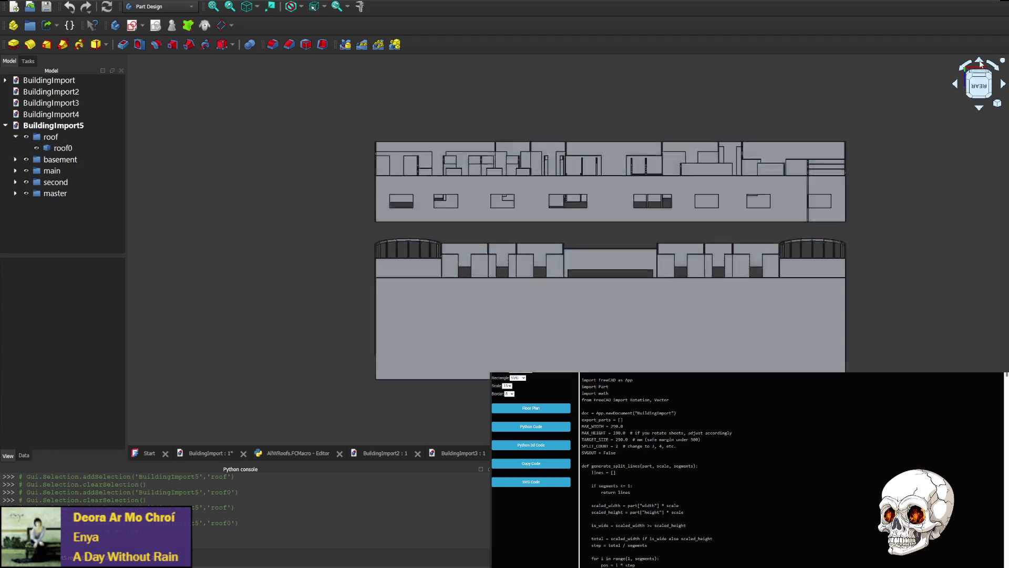
click(981, 66)
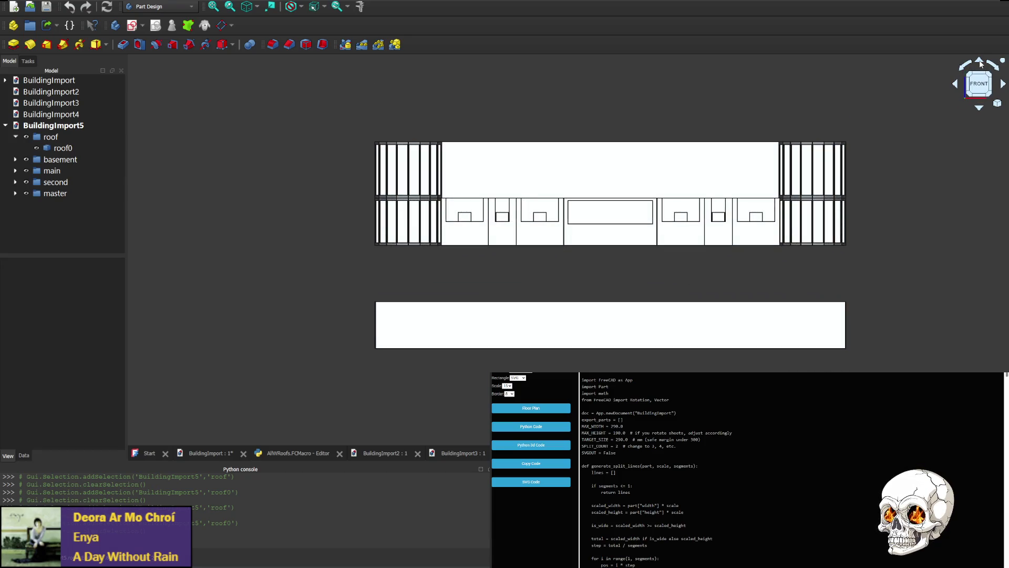
click(980, 109)
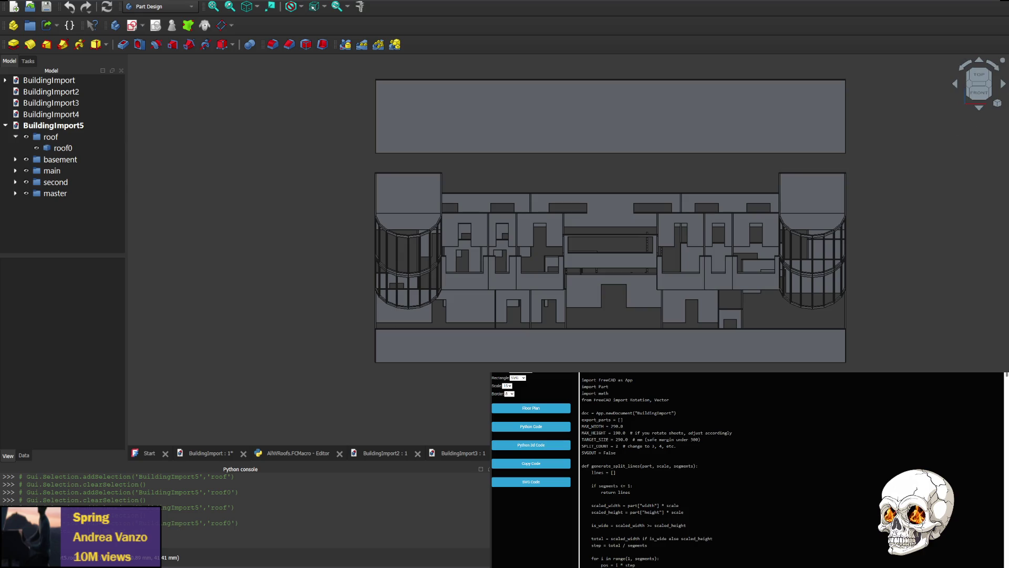
Open the AllWRoofs macro code and select the point lines 483–490 in create_roof_from_points.
click(294, 455)
mouse_move(680, 298)
mouse_down()
mouse_move(681, 288)
mouse_move(161, 225)
mouse_up()
click(270, 295)
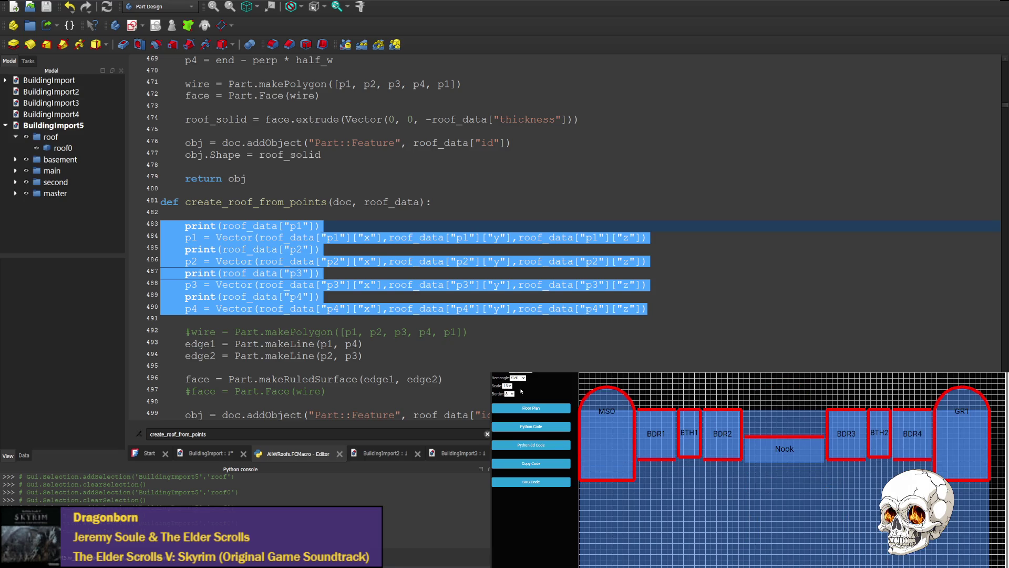
Show the generated Python 3D code and step through its roof_data matches with the page search.
click(544, 446)
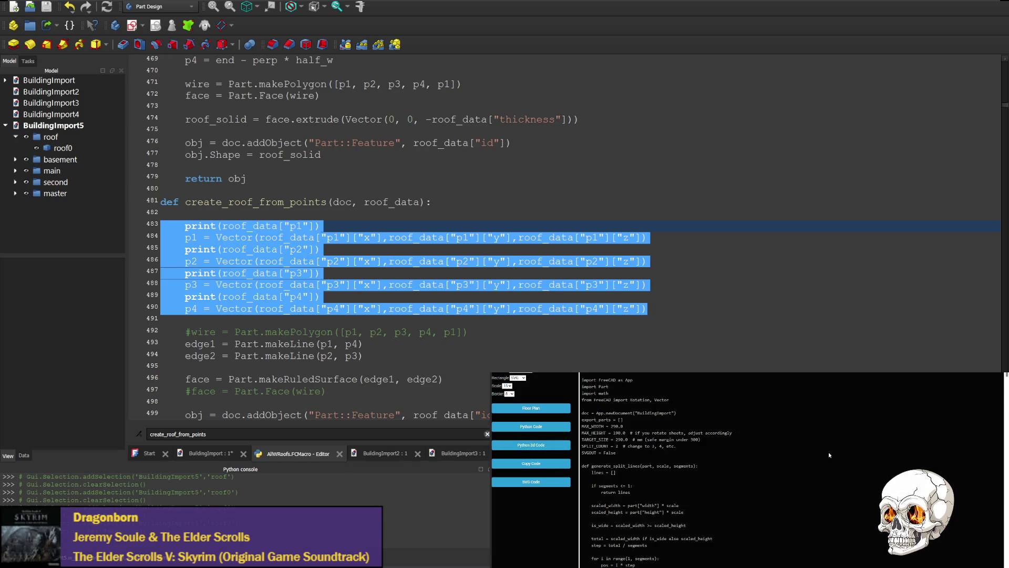
key(ctrl+f)
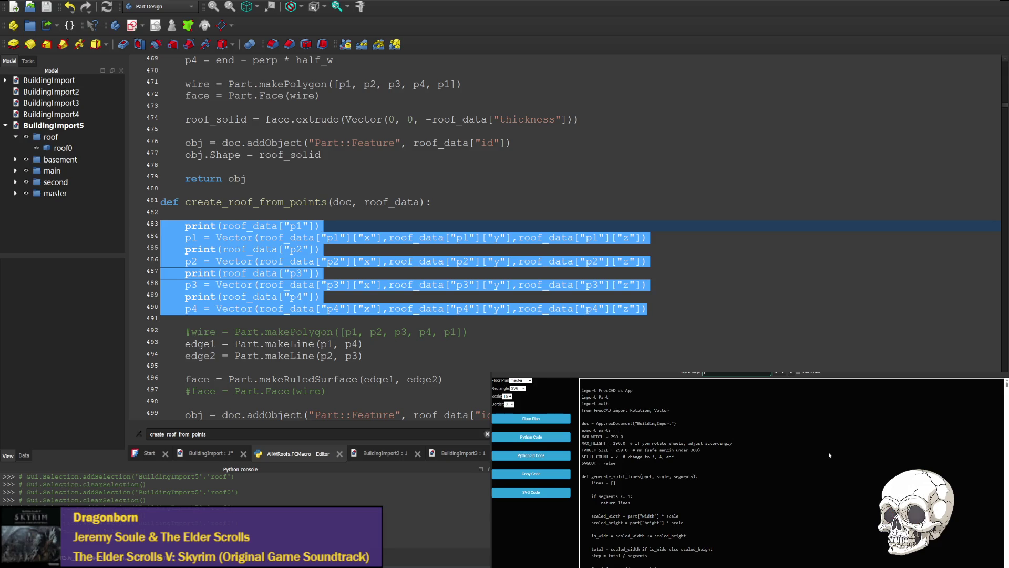
text(roof_da)
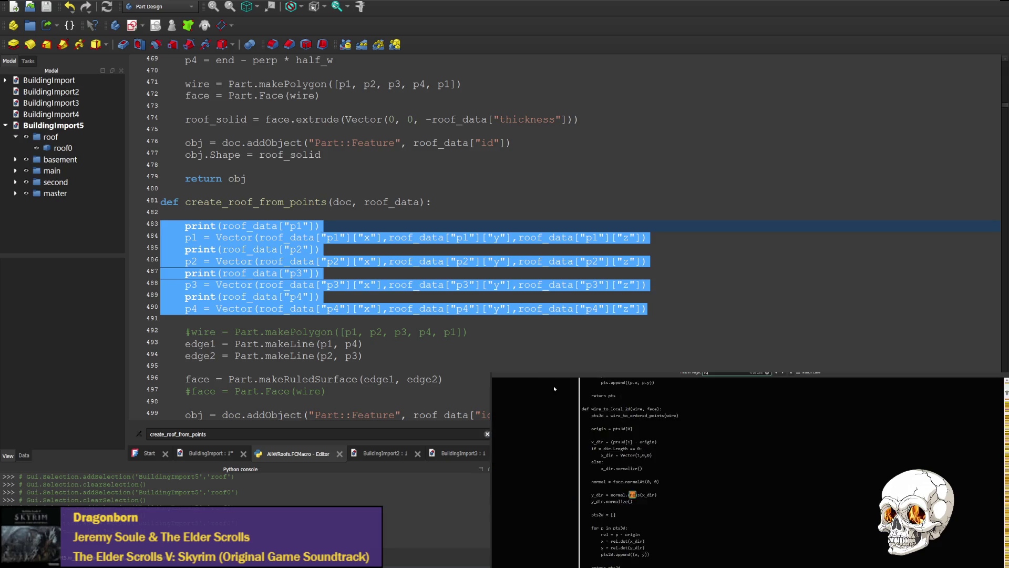
text(ta)
key(Return)
key(Return)
key(Return)
key(Return)
key(Return)
key(Return)
key(Return)
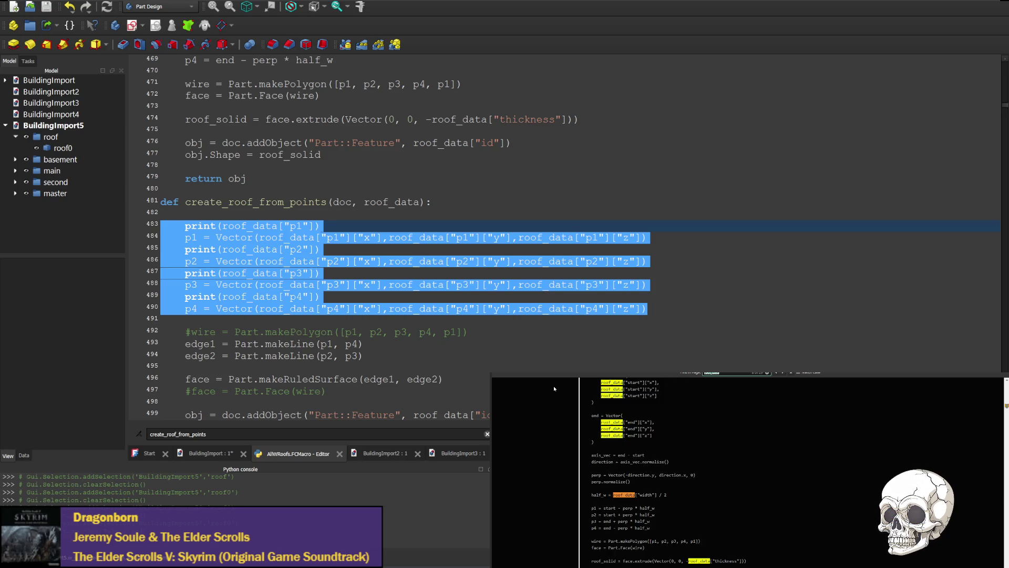
key(Return)
key(Return)
key(Return)
key(Return)
key(Return)
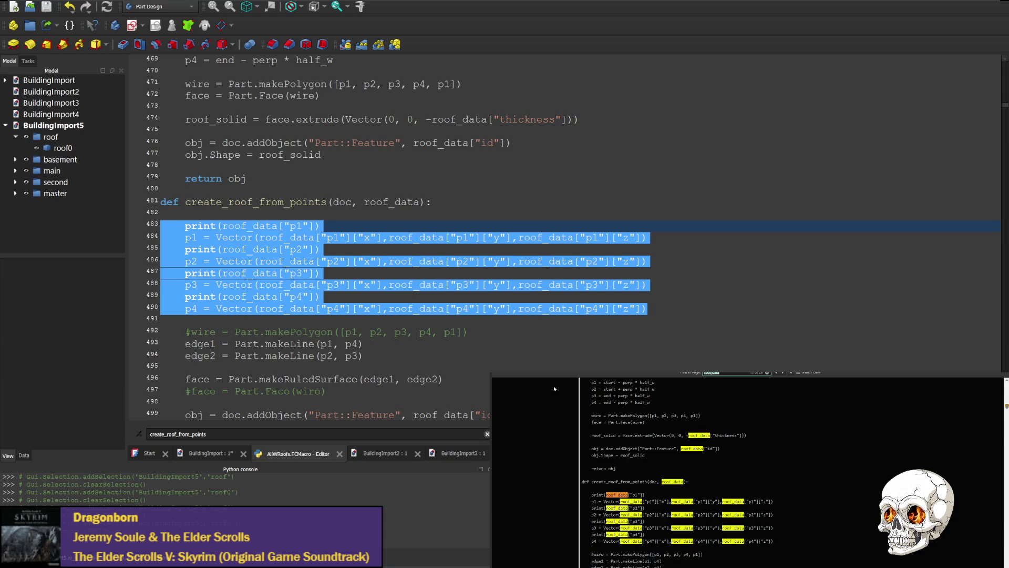
key(Return)
key(Return)
key(Return)
key(Return)
key(Return)
key(Return)
key(Return)
key(Return)
key(Return)
key(Return)
key(Return)
key(Return)
key(Return)
key(Return)
key(Return)
key(Return)
key(Return)
key(Return)
key(Return)
key(Return)
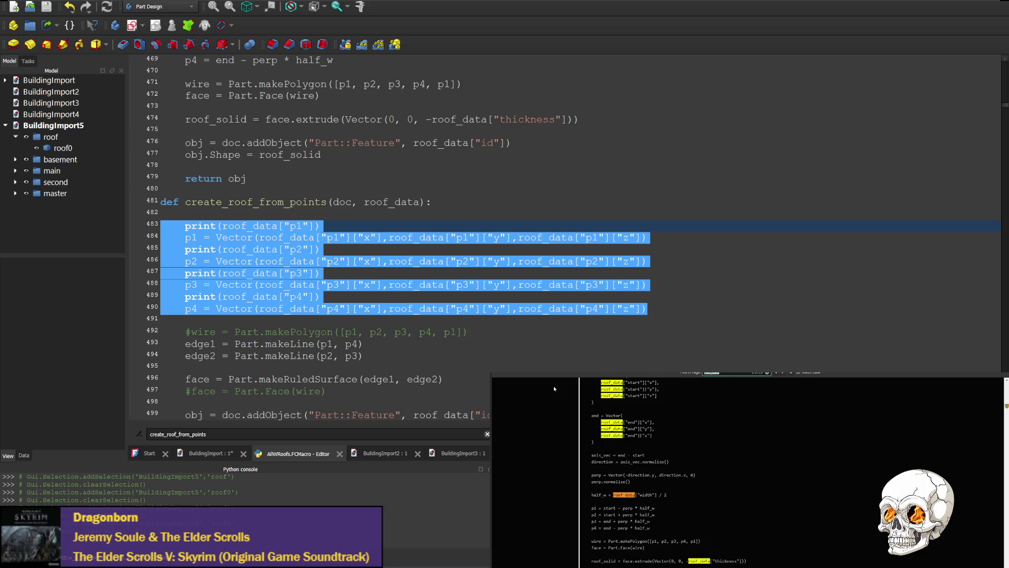
key(Return)
key(Return)
key(Return)
key(Return)
key(Return)
key(Return)
key(Return)
key(Return)
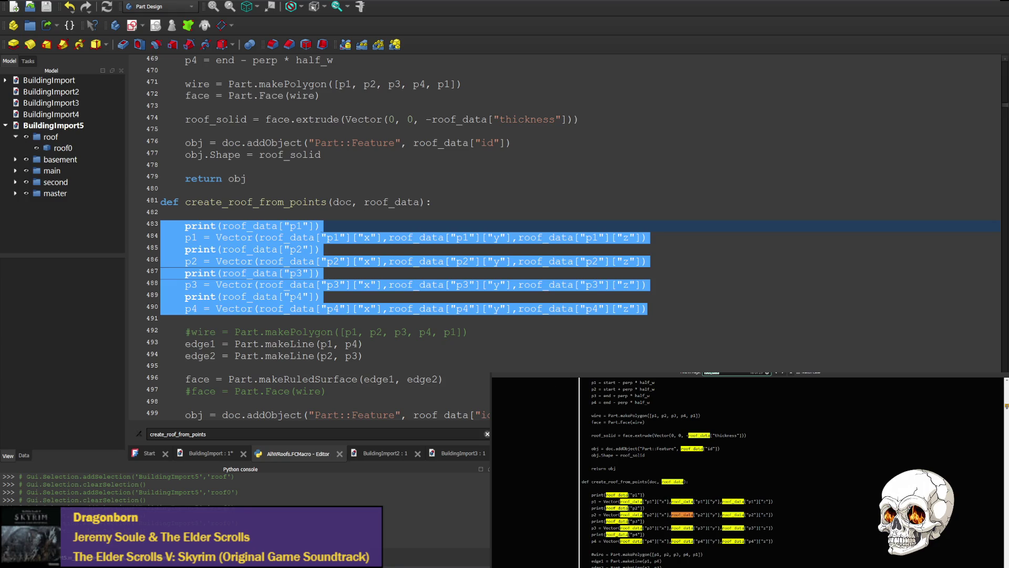
key(alt+Tab)
text(roofs)
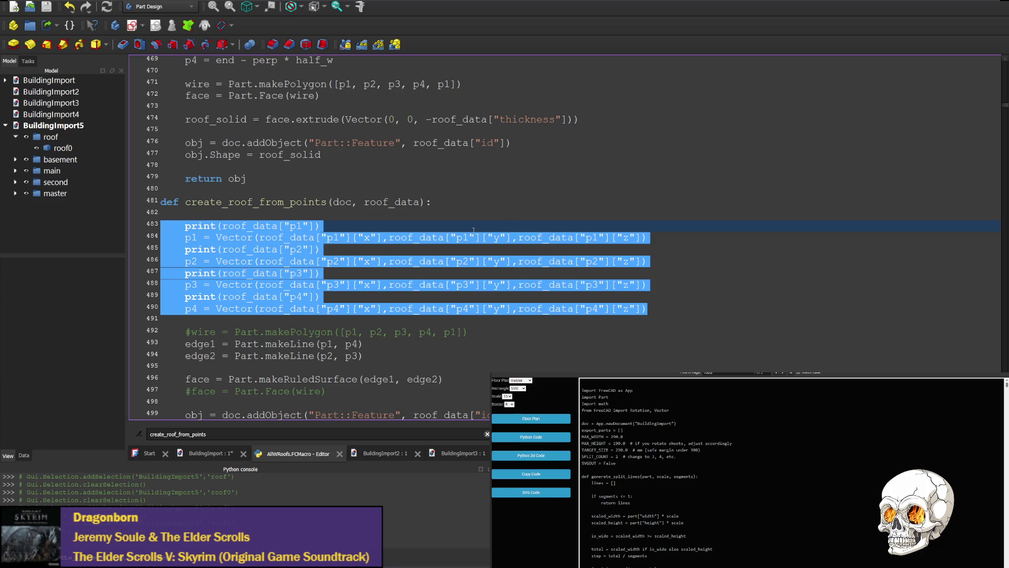
Select all macro code, paste over it, and clear the leftover word 'roofs' from the editor.
click(403, 201)
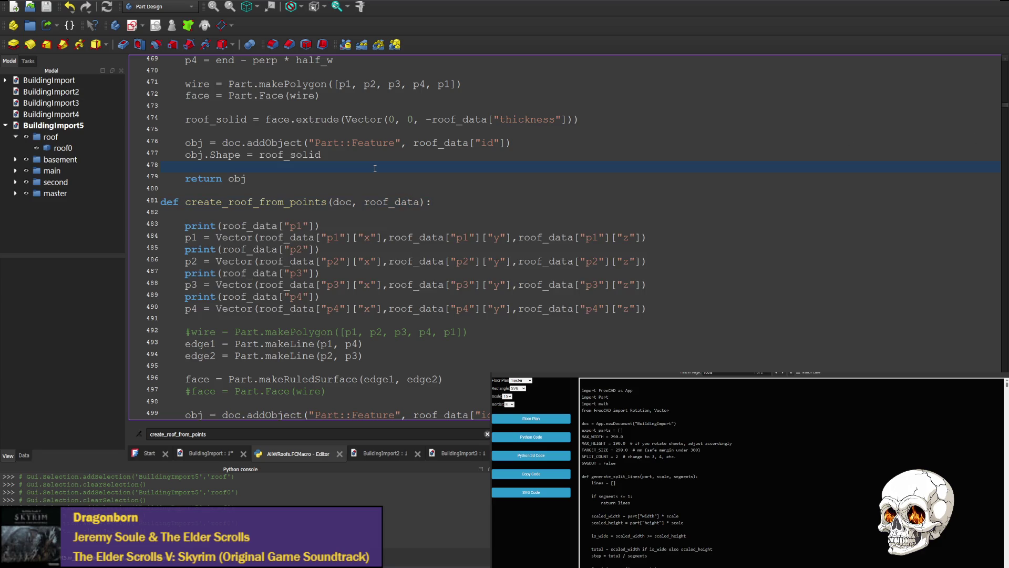
key(ctrl+a)
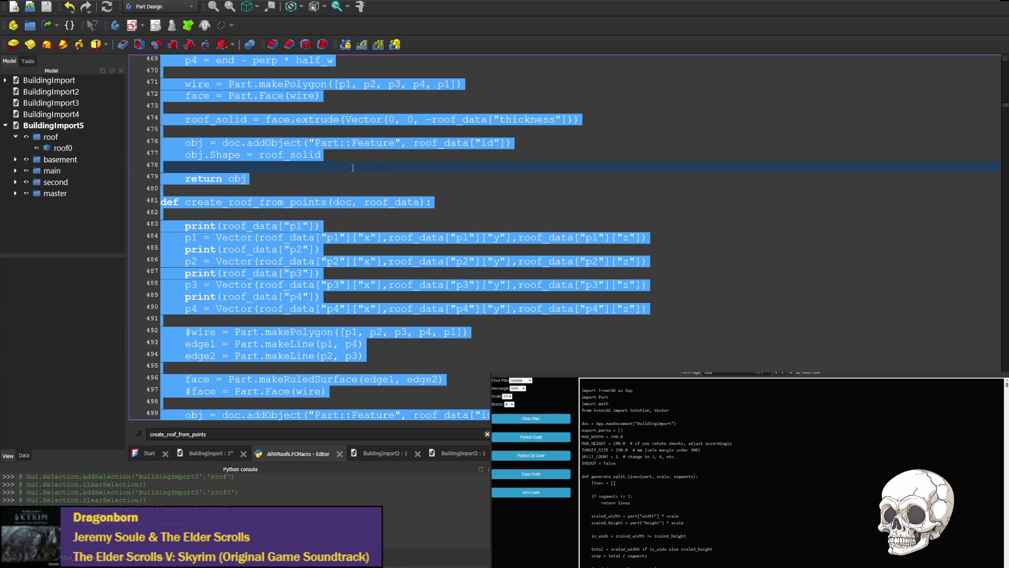
text(roofs)
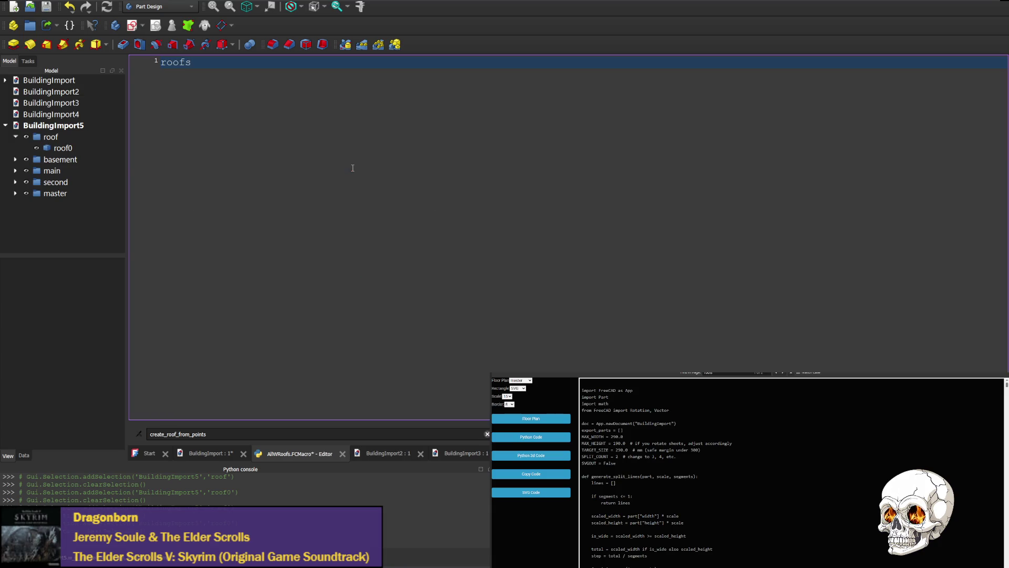
key(ctrl+F6)
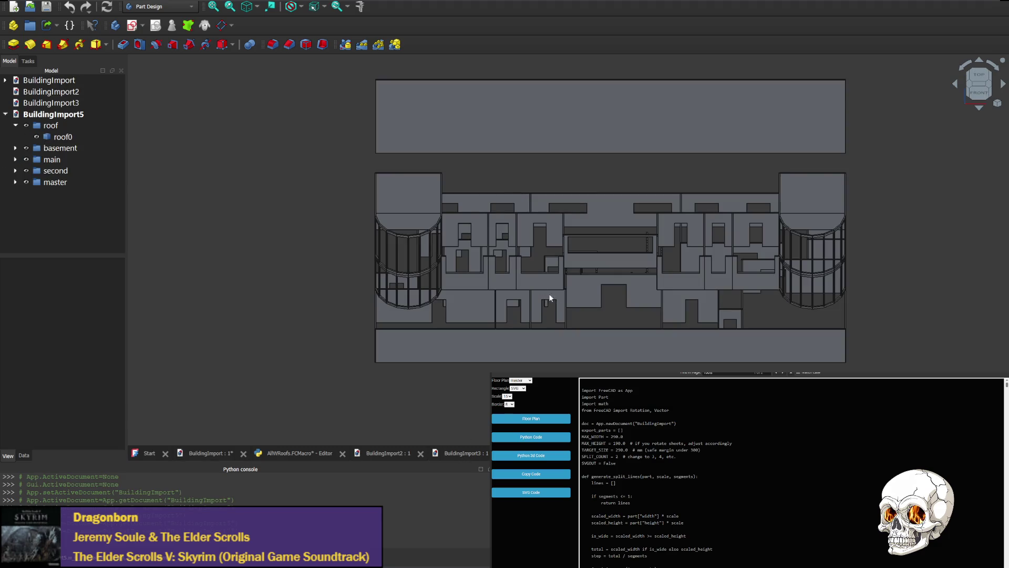
click(288, 452)
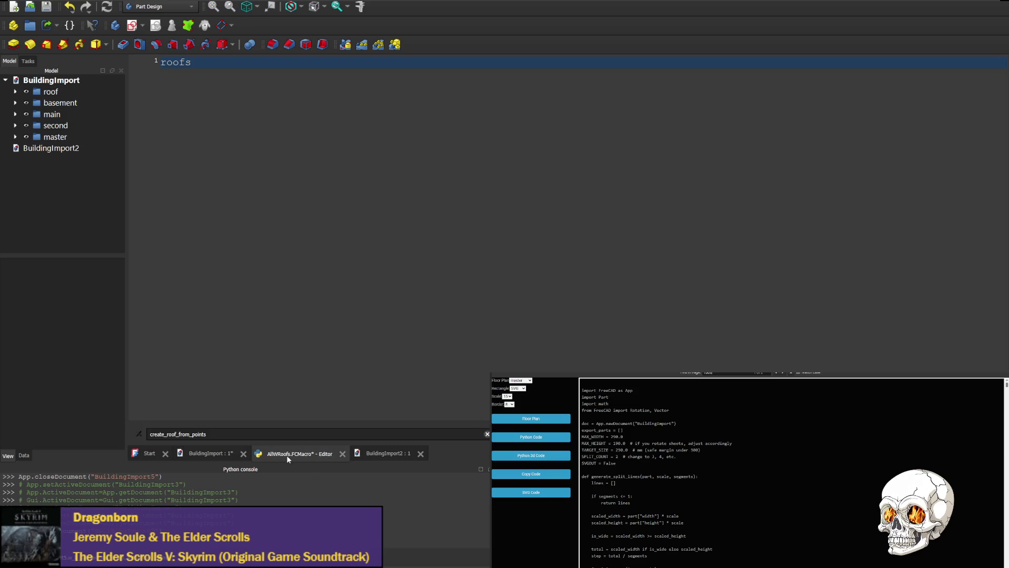
click(304, 308)
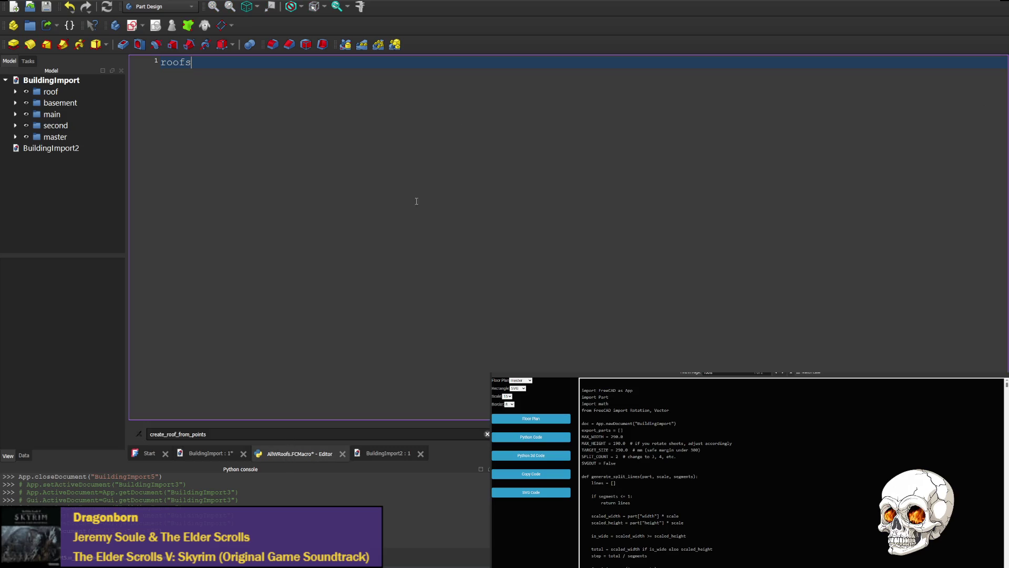
key(BackSpace)
key(BackSpace)
key(BackSpace)
key(BackSpace)
Copy the generated building code from the web tool, paste it into the empty macro and run it.
click(531, 460)
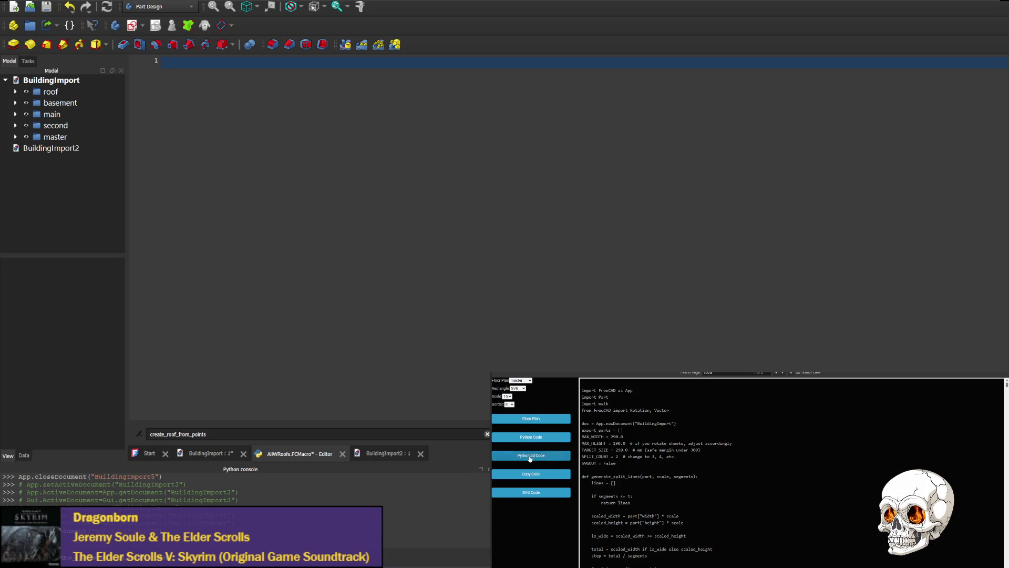
click(418, 169)
key(ctrl+v)
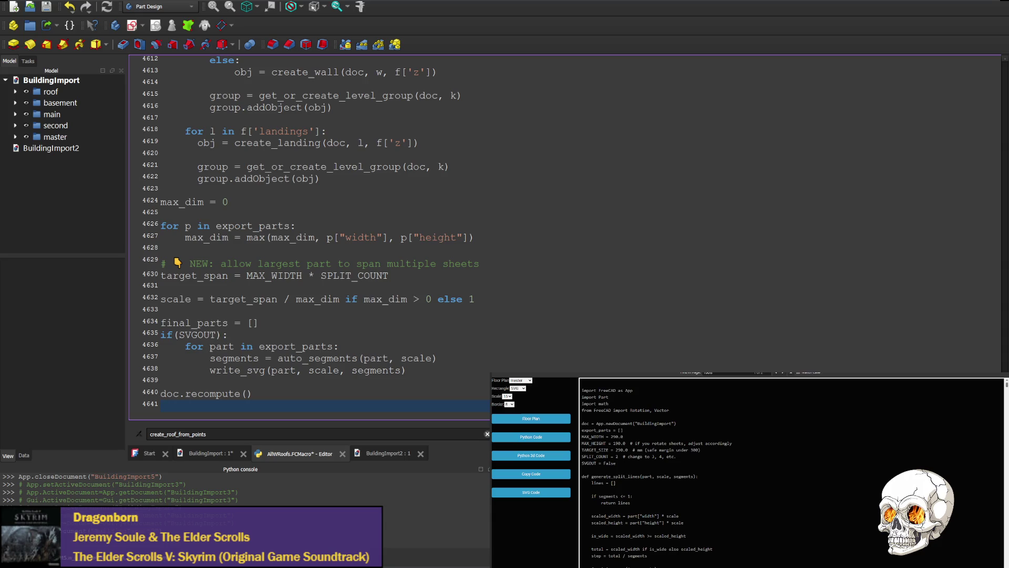
click(122, 45)
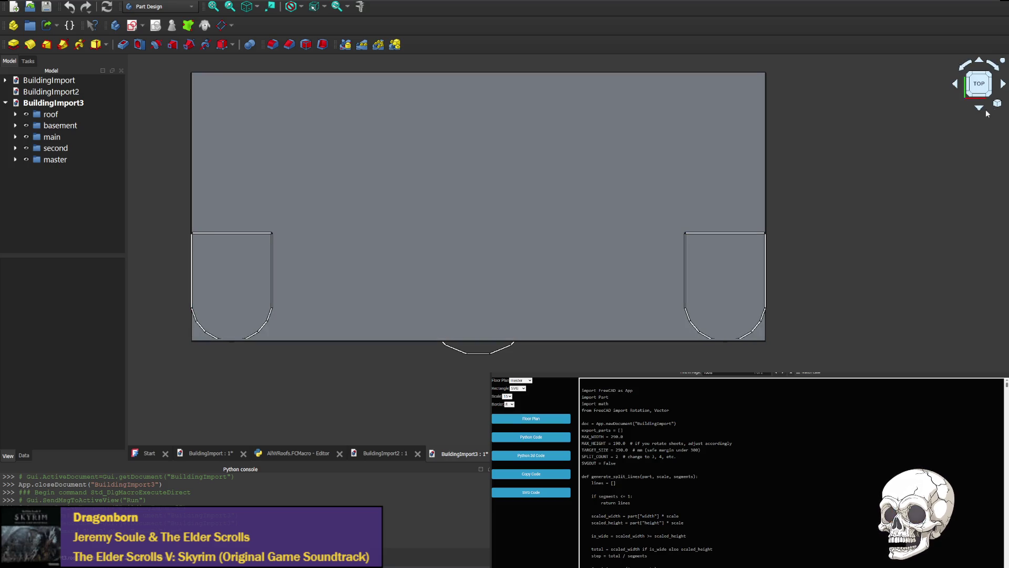
View the building from the front with its roof in frame, then from the left side.
click(978, 63)
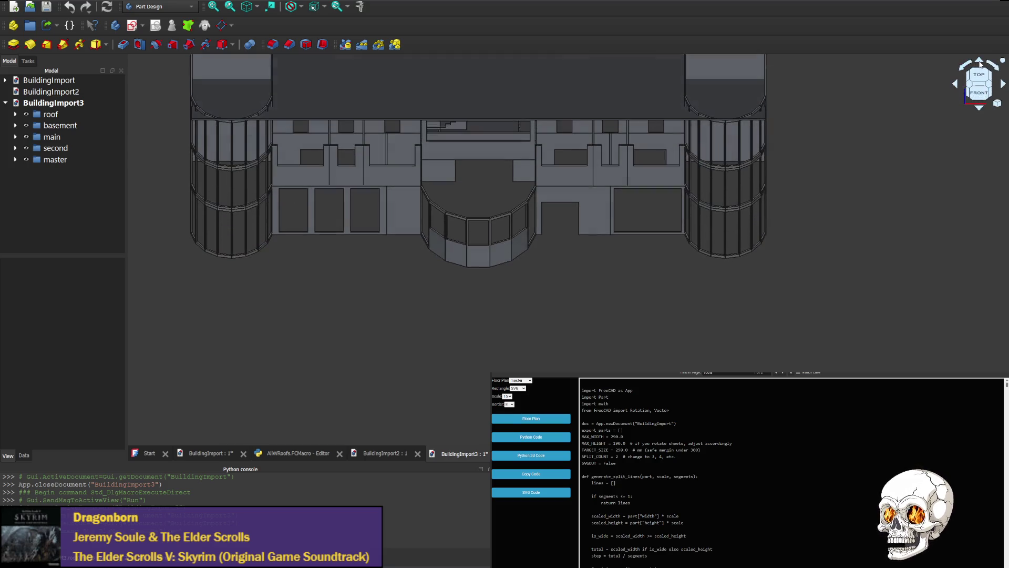
click(979, 63)
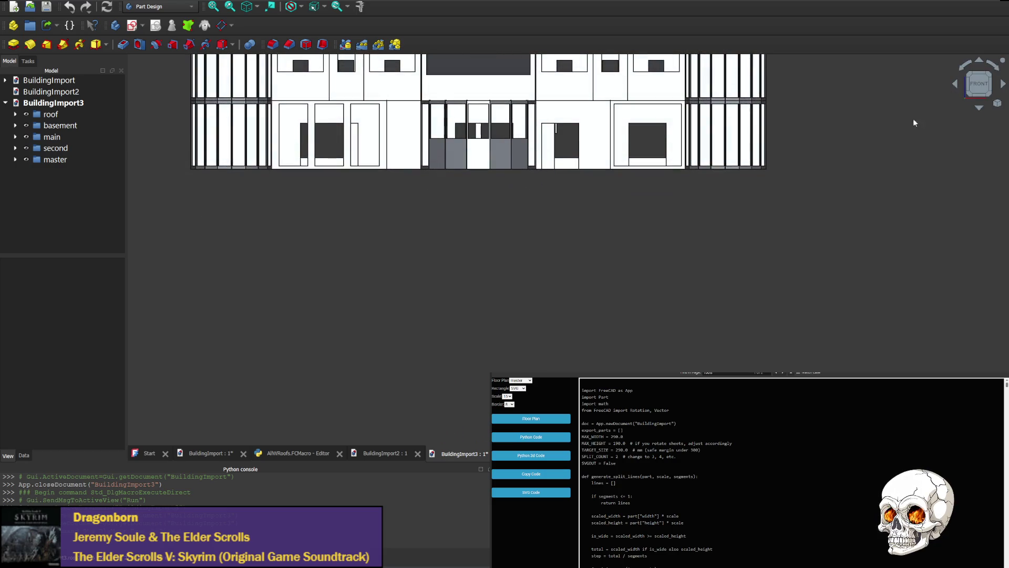
middle_drag(837, 136, 838, 293)
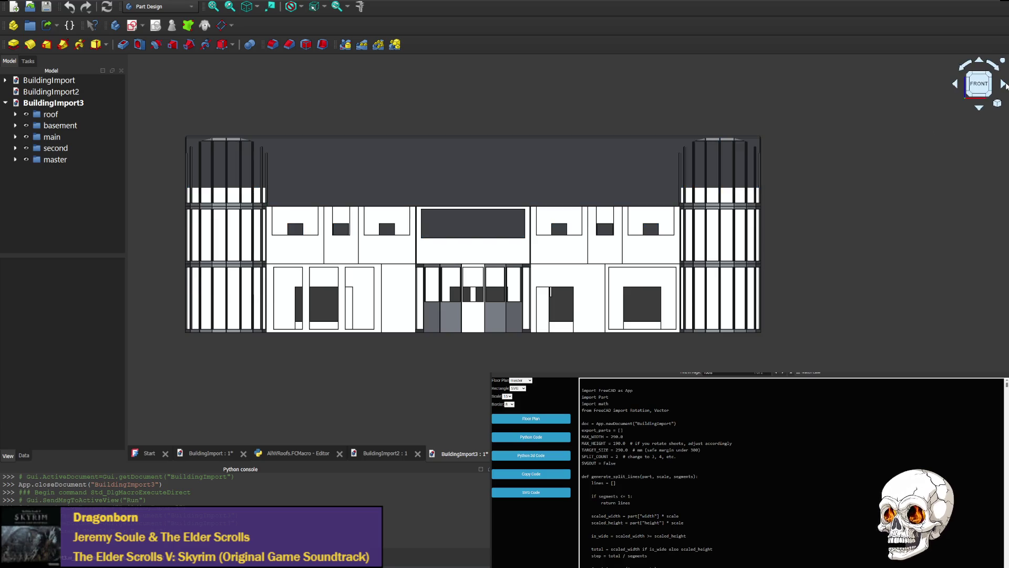
click(1004, 85)
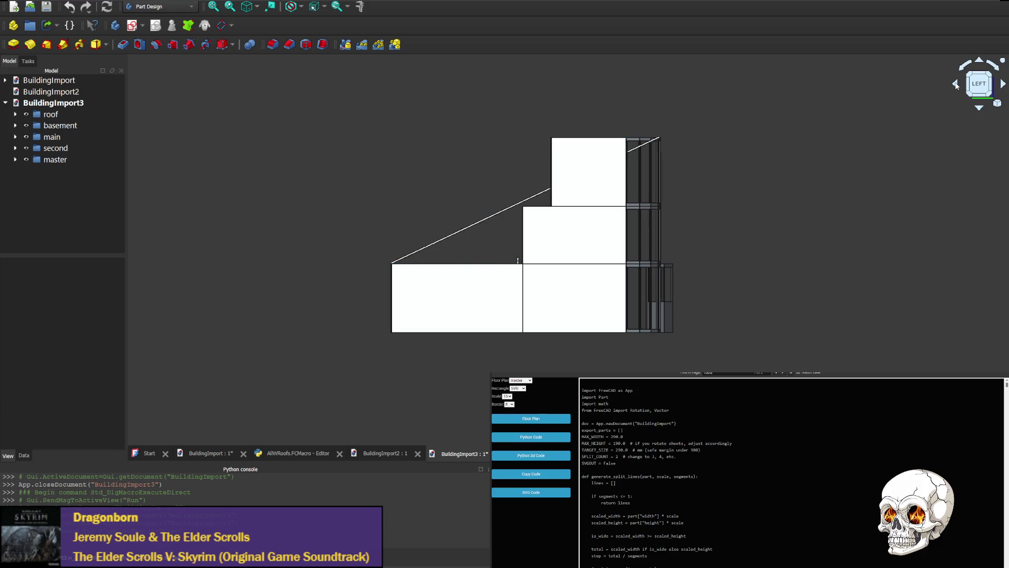
Rotate through the left-front and rear-left corners to face the rear facade.
click(956, 84)
click(1002, 84)
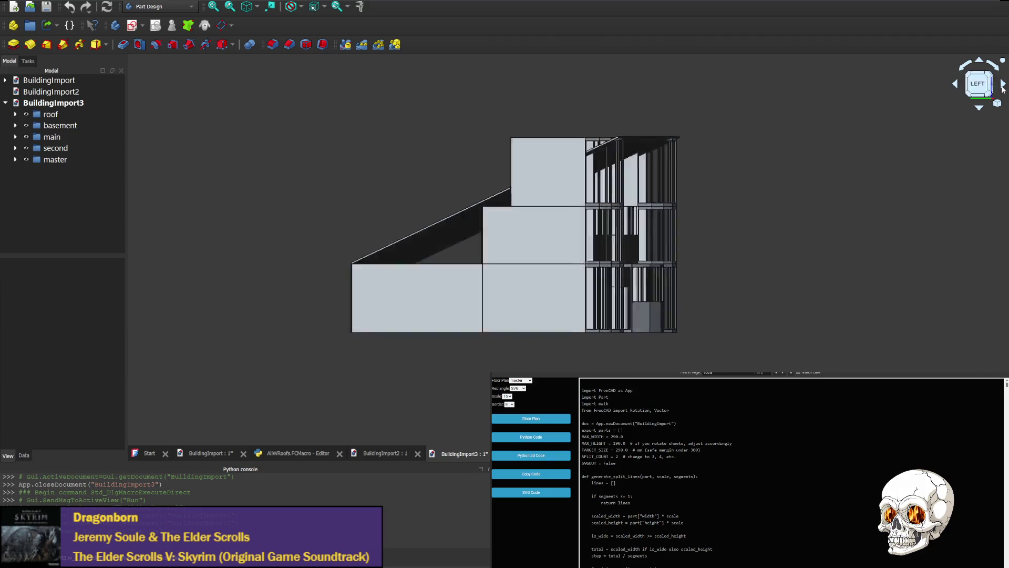
click(972, 84)
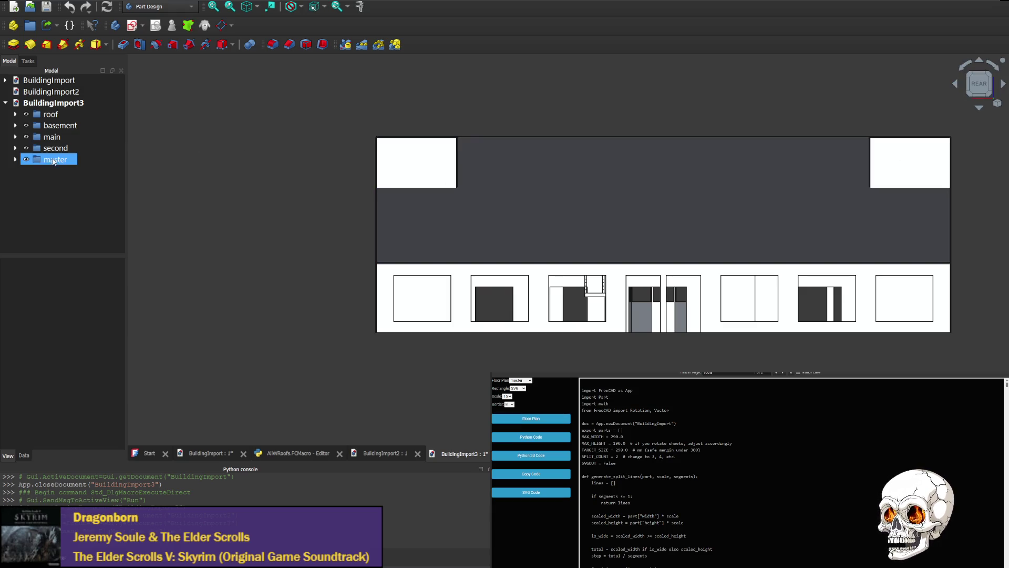
Toggle the basement and main levels off and on to compare them in the view.
click(28, 126)
click(27, 125)
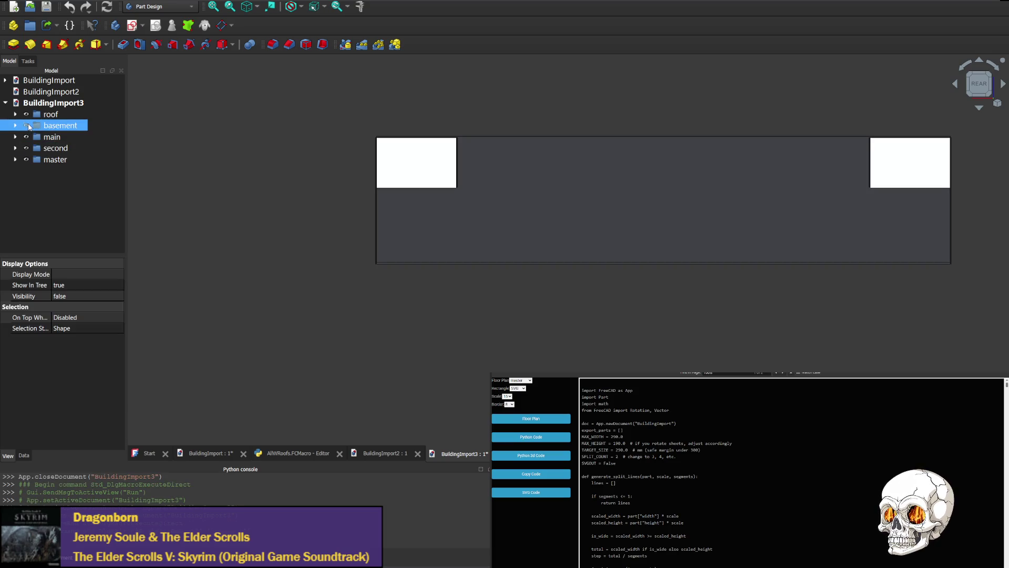
click(28, 126)
click(27, 126)
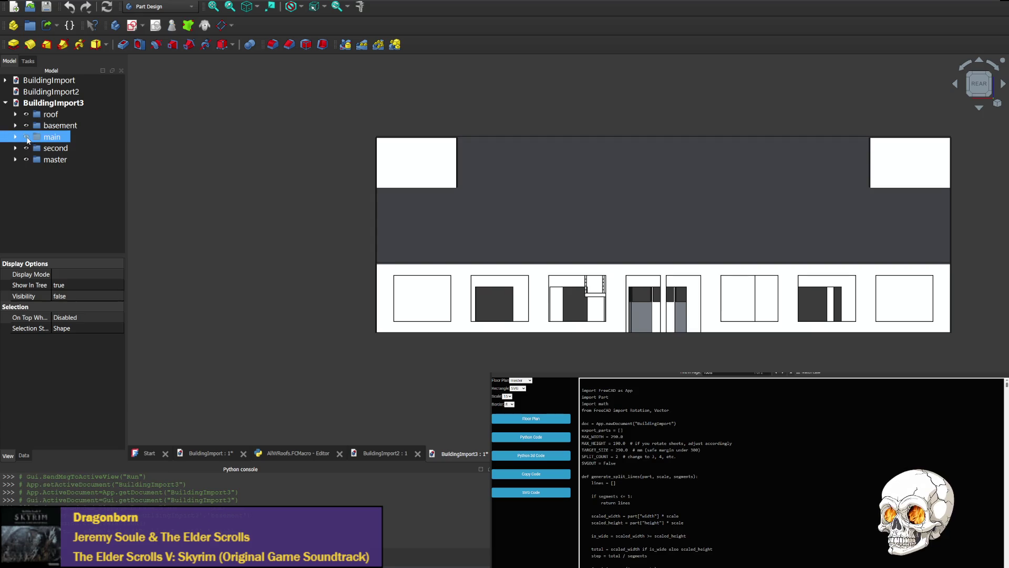
click(26, 137)
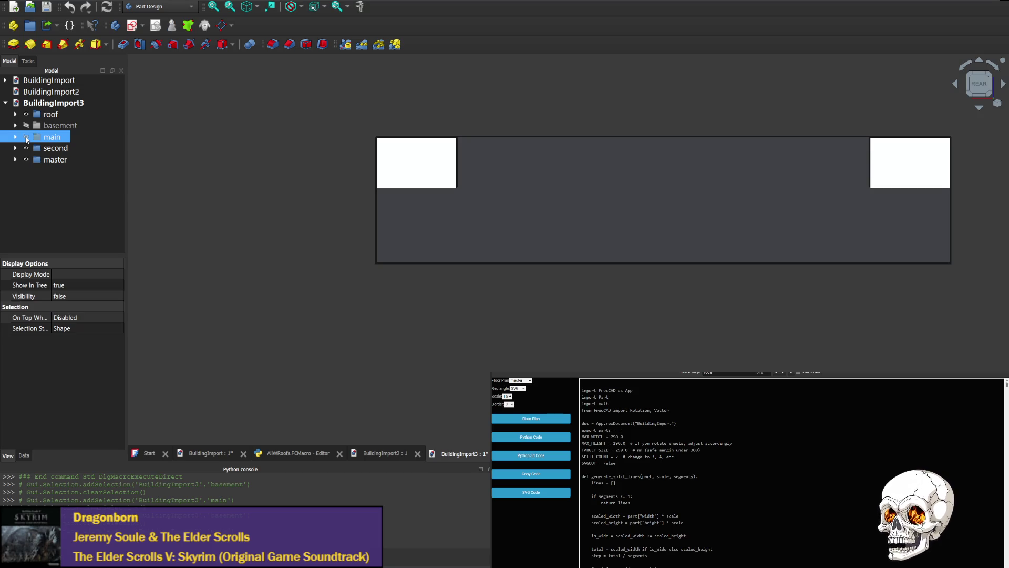
click(26, 137)
click(50, 125)
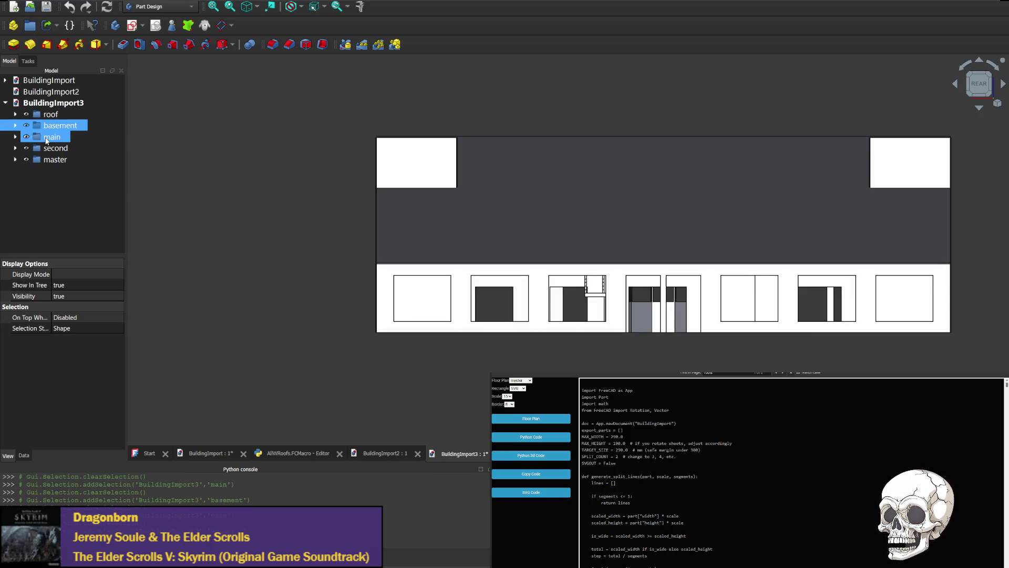
scroll(481, 192, down, 1)
scroll(515, 169, down, 3)
scroll(637, 155, up, 2)
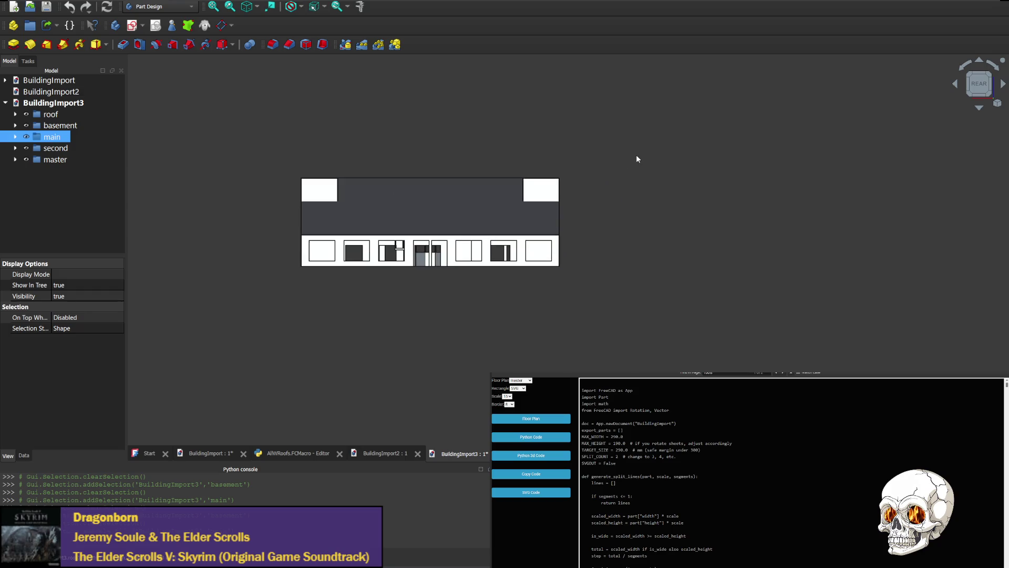
View the building from its right side and toggle the basement level off and on again.
click(1004, 89)
click(1004, 88)
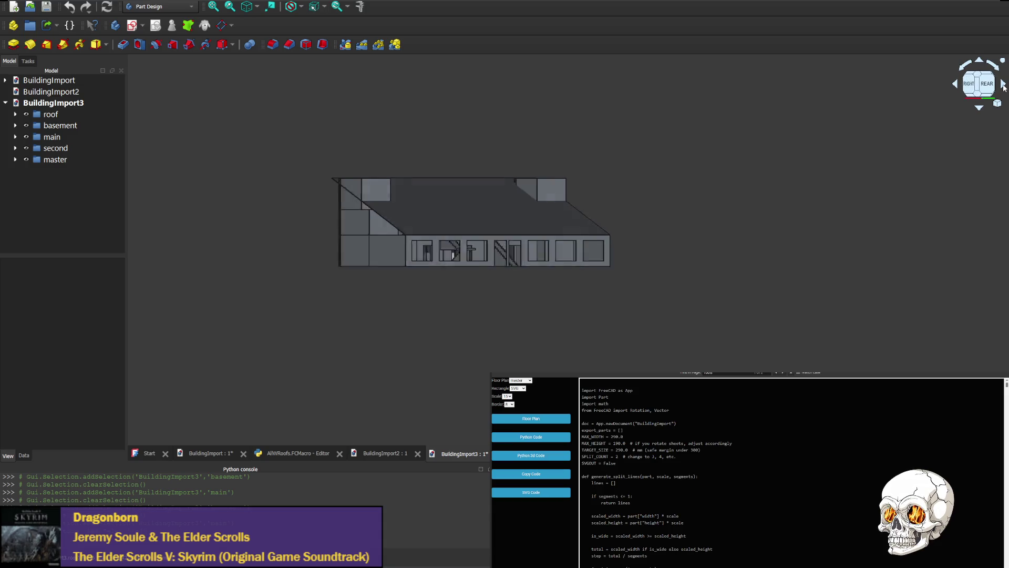
click(1004, 89)
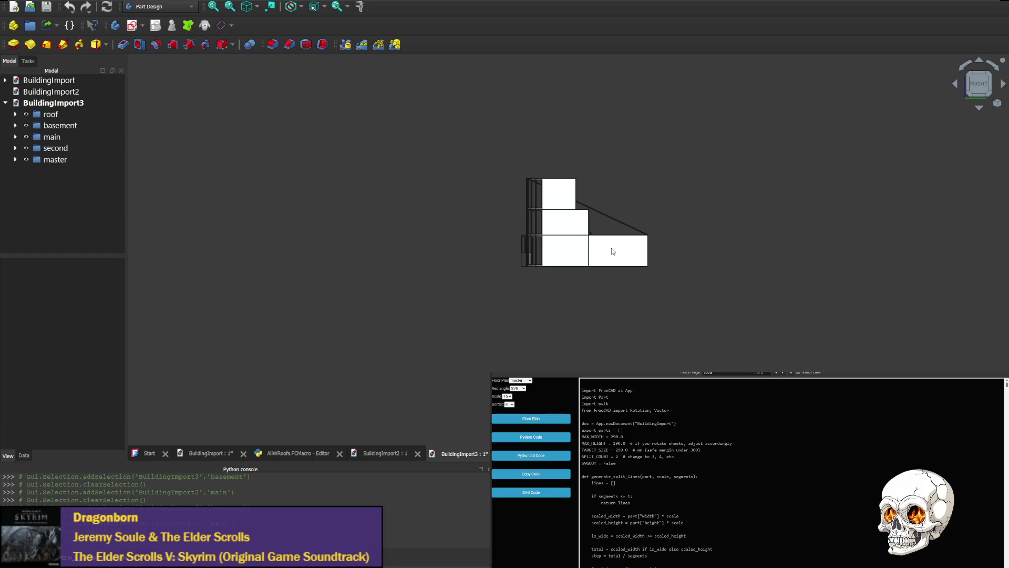
click(101, 124)
click(27, 127)
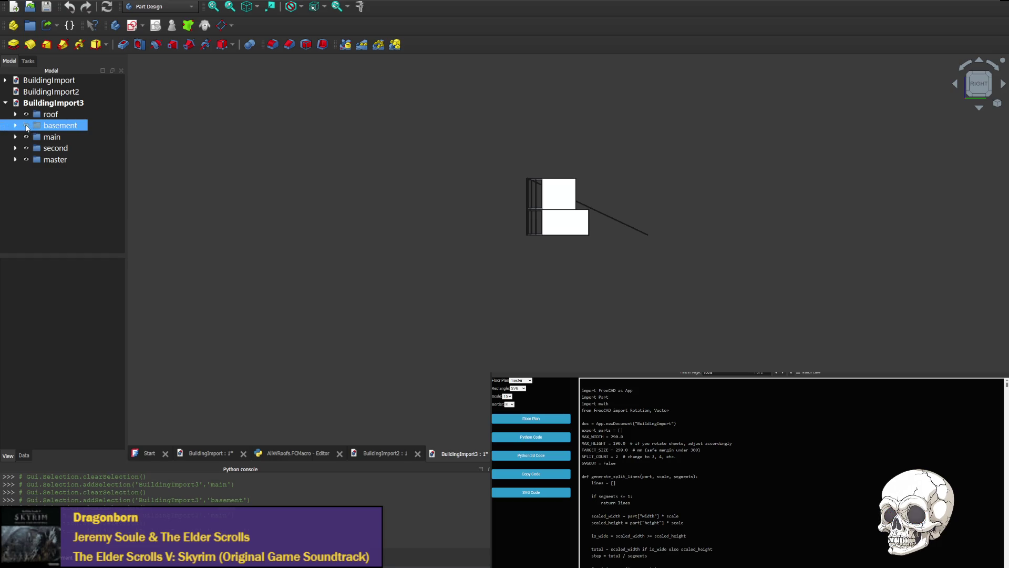
click(26, 126)
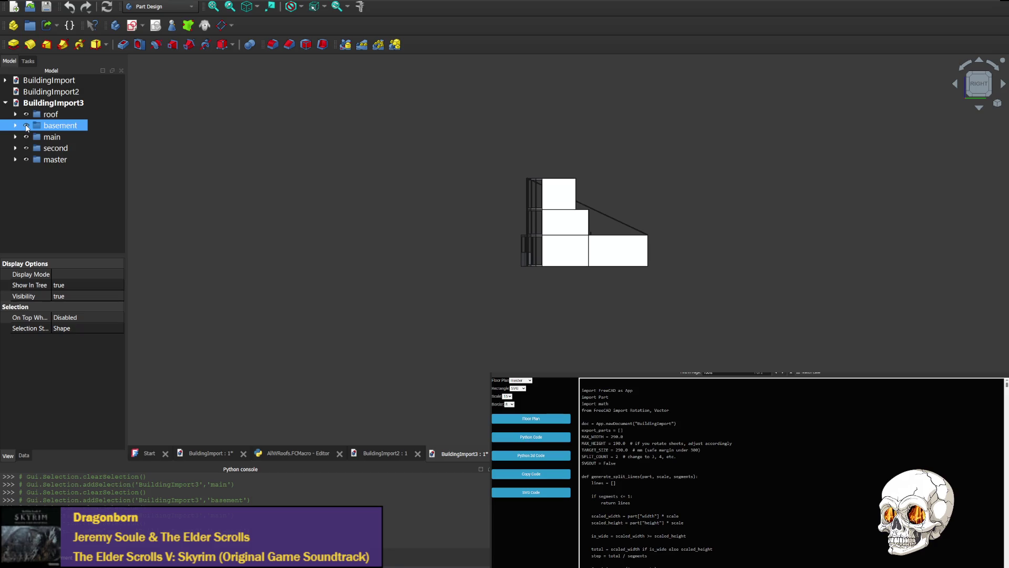
Expand the basement and main levels to list their parts and select basement part w_0_1.
click(15, 124)
click(16, 137)
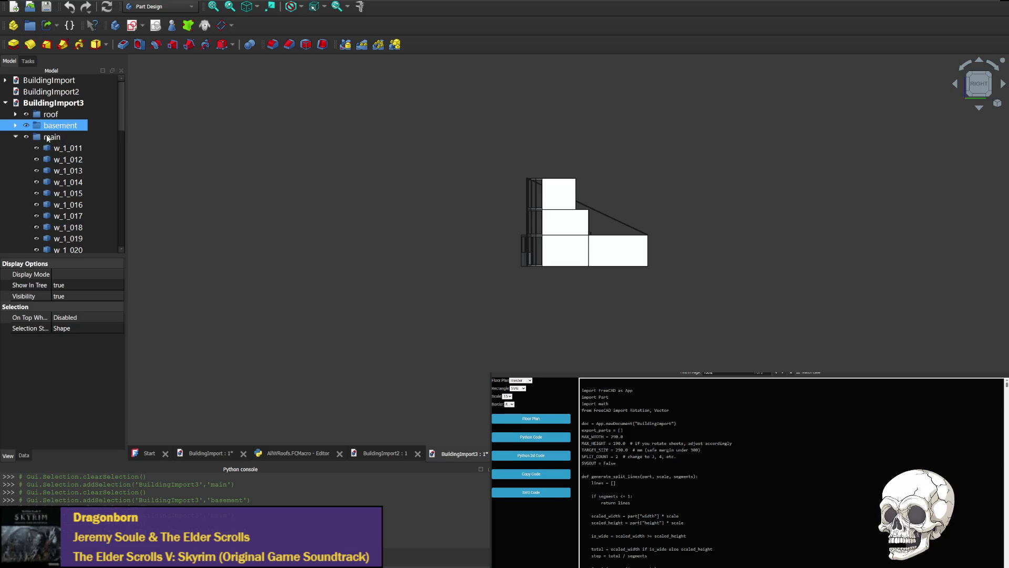
scroll(649, 183, down, 5)
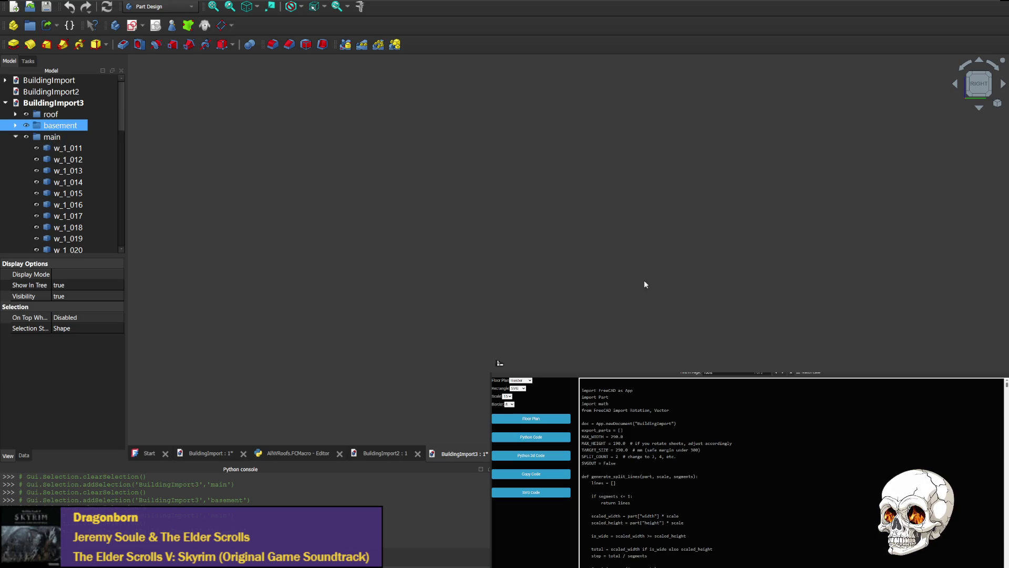
scroll(670, 297, up, 3)
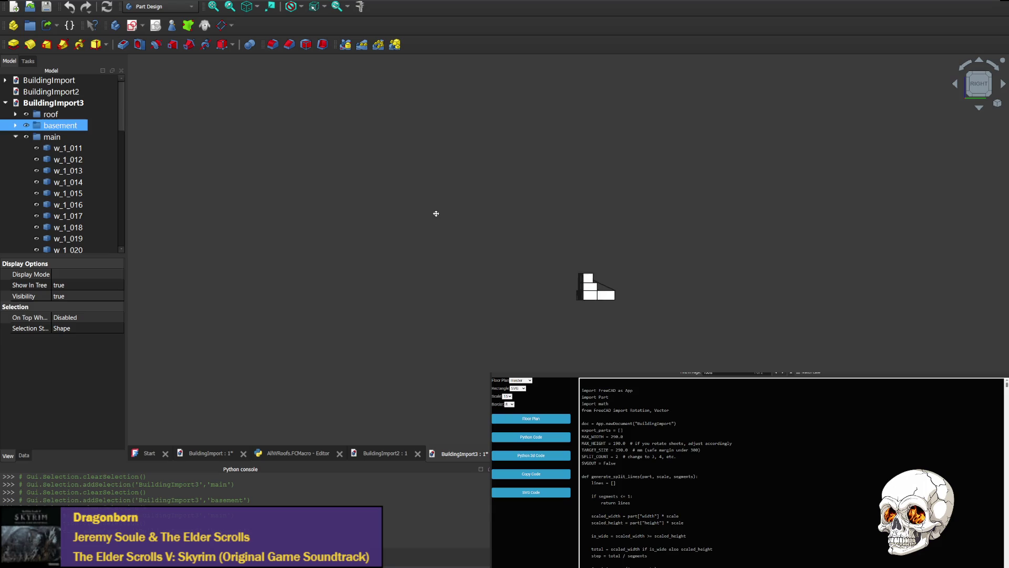
scroll(650, 317, up, 5)
scroll(457, 237, up, 1)
scroll(440, 291, up, 3)
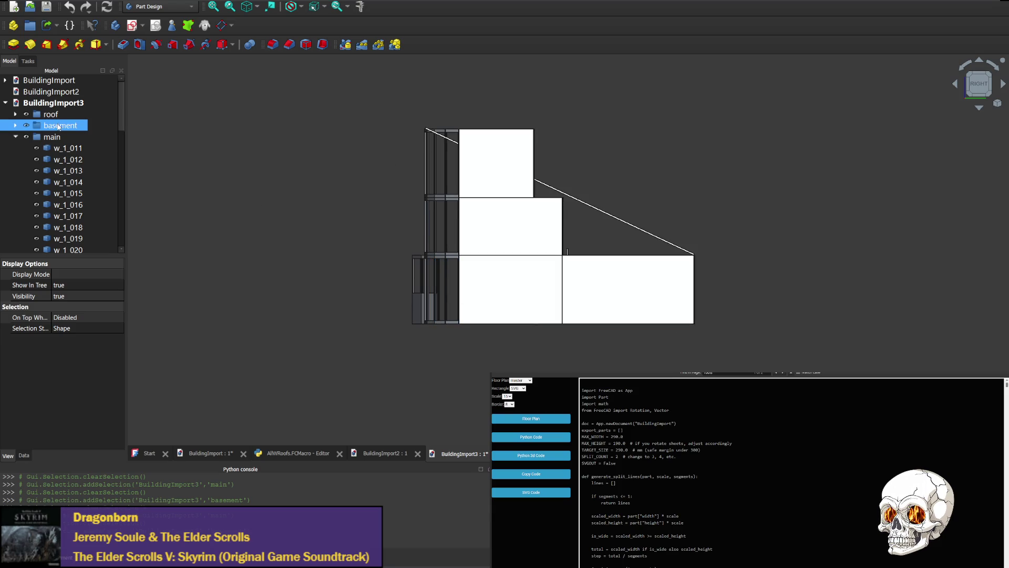
click(15, 136)
click(26, 125)
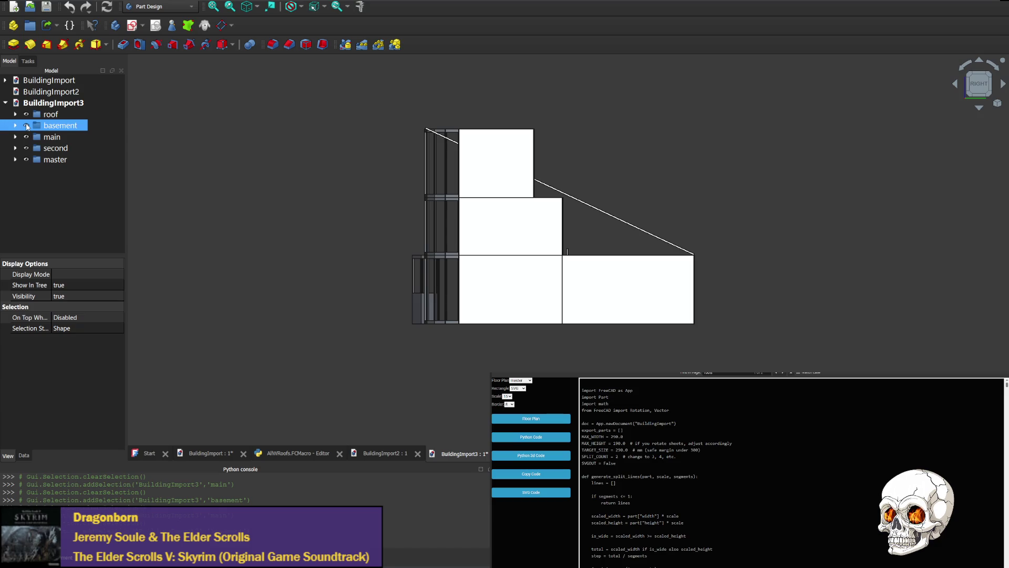
click(18, 126)
click(64, 138)
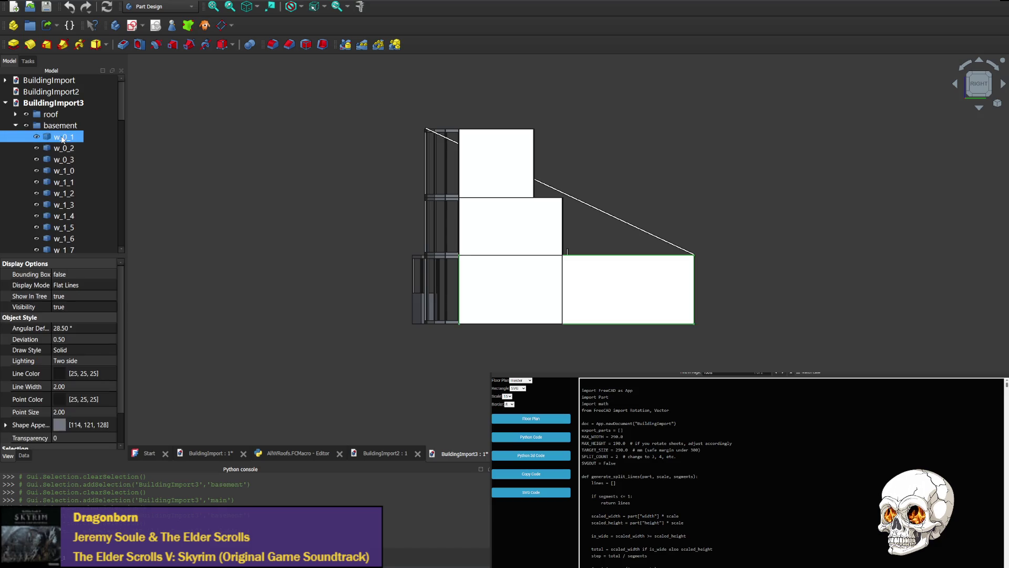
click(15, 126)
Hide the roof level, expand master and select w_1_033 while viewing the front facade.
click(26, 115)
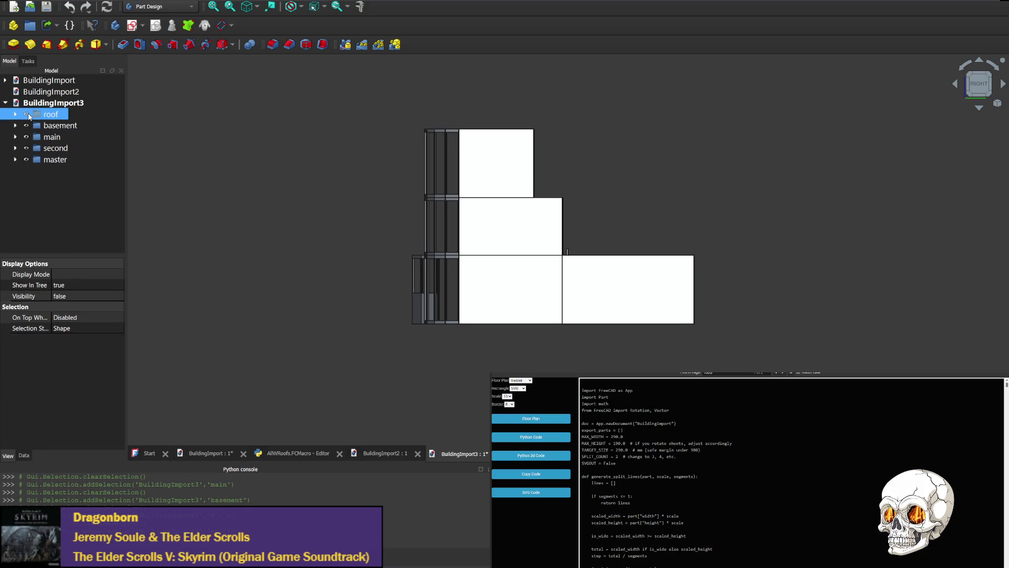
click(26, 159)
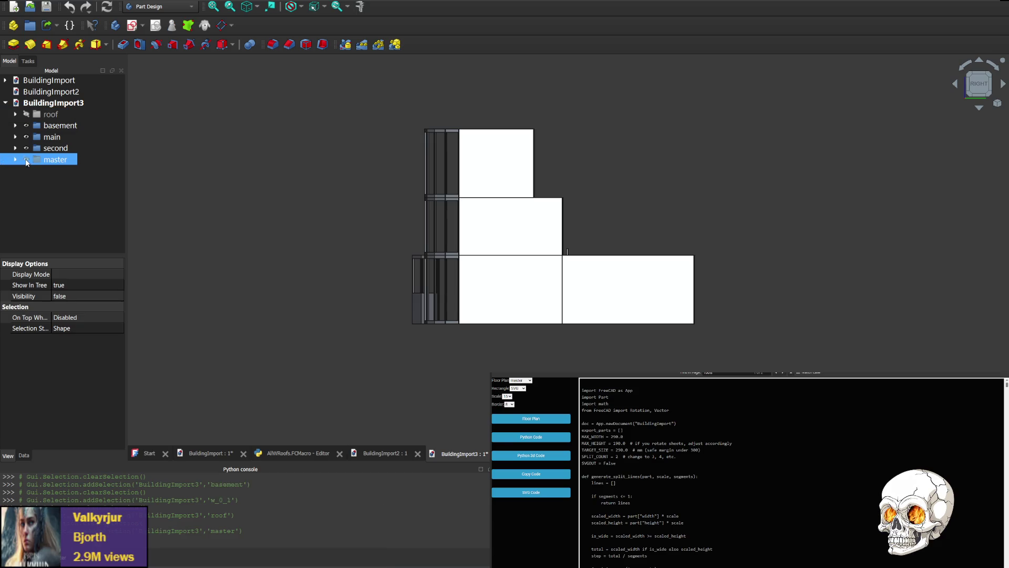
click(15, 160)
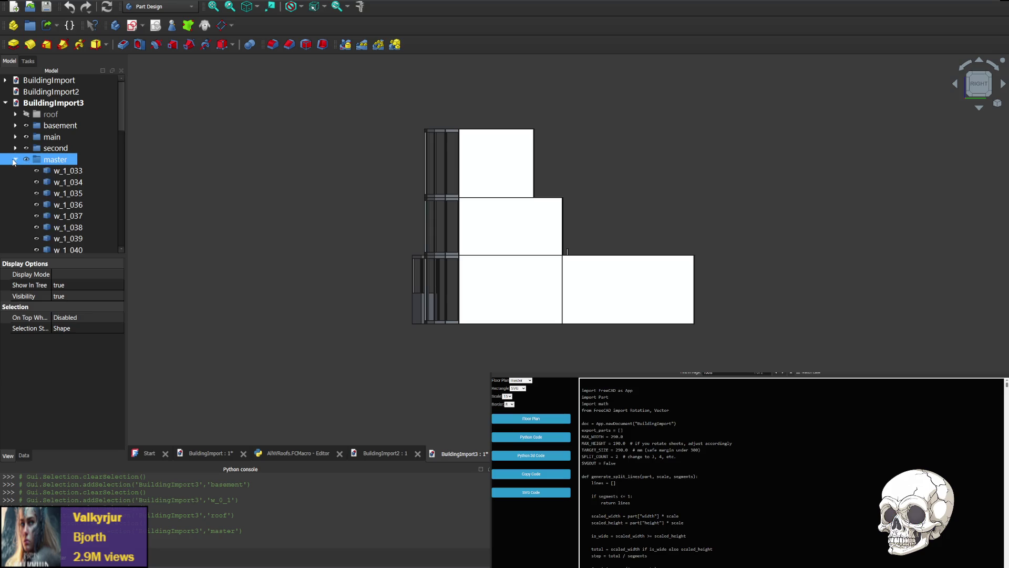
click(68, 171)
key(Right)
key(Right)
key(Right)
key(Up)
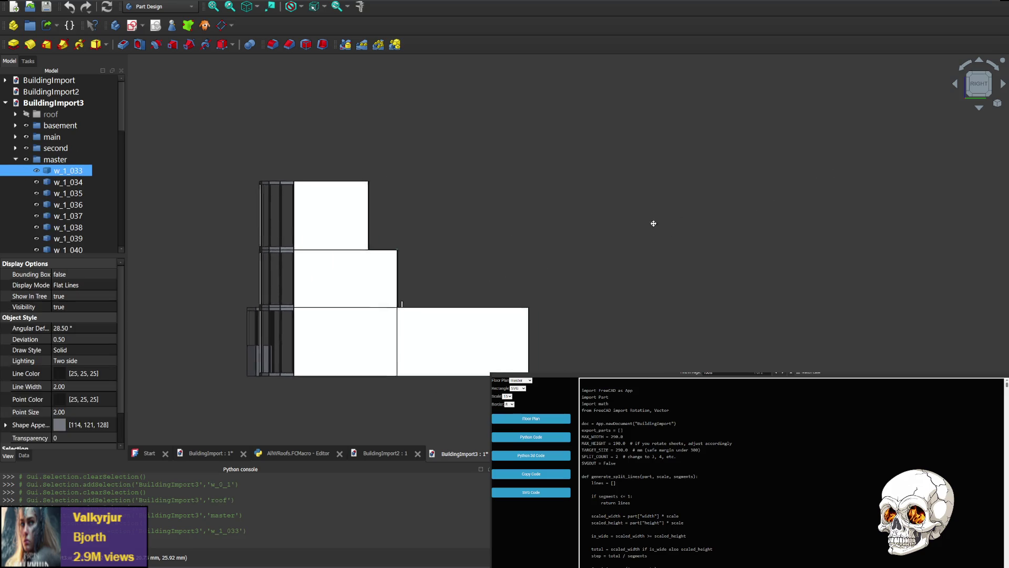
click(1002, 83)
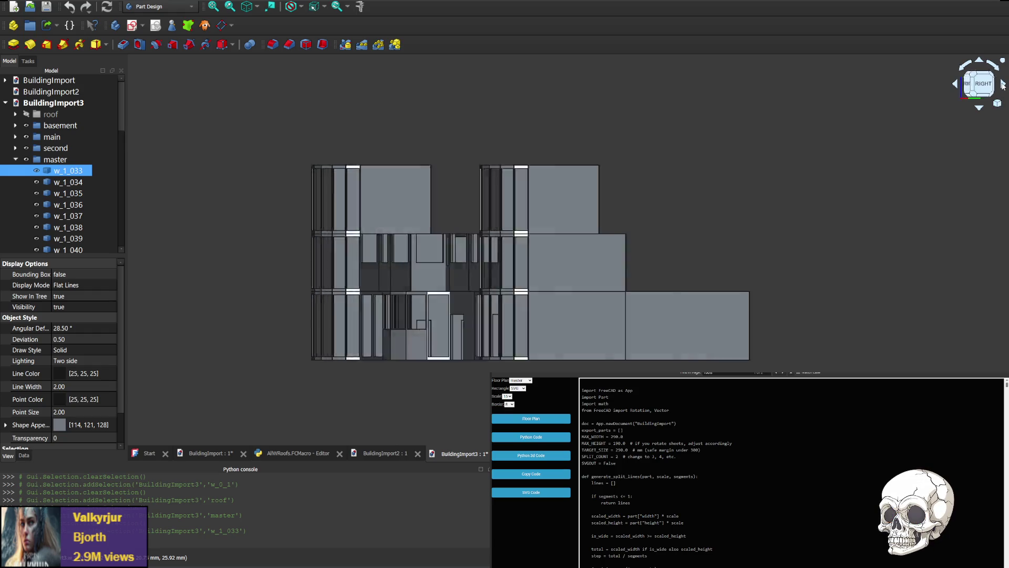
middle_drag(826, 176, 493, 174)
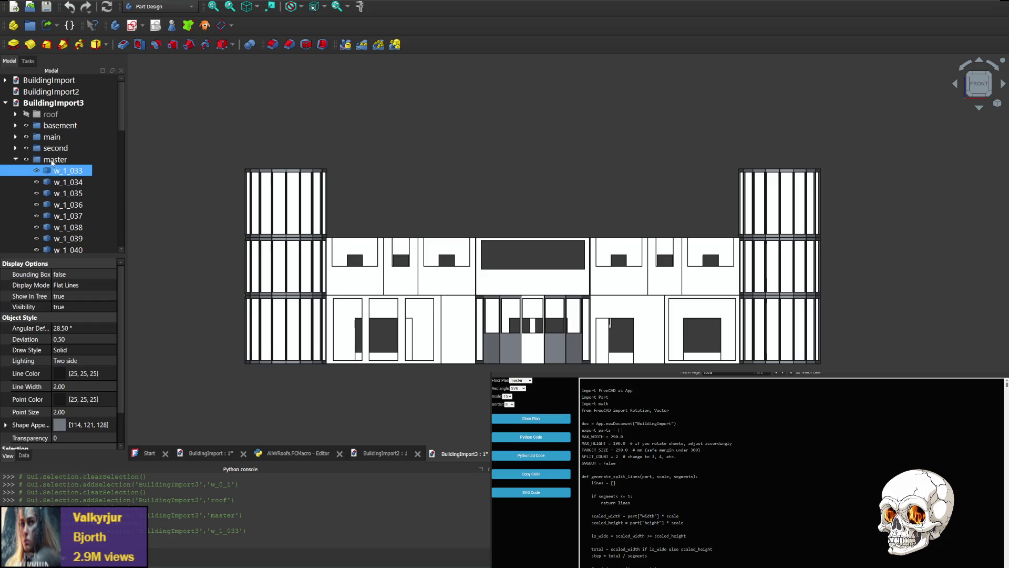
Step through master's wall parts from w_1_034 and back up to the BuildingImport3 document.
click(55, 160)
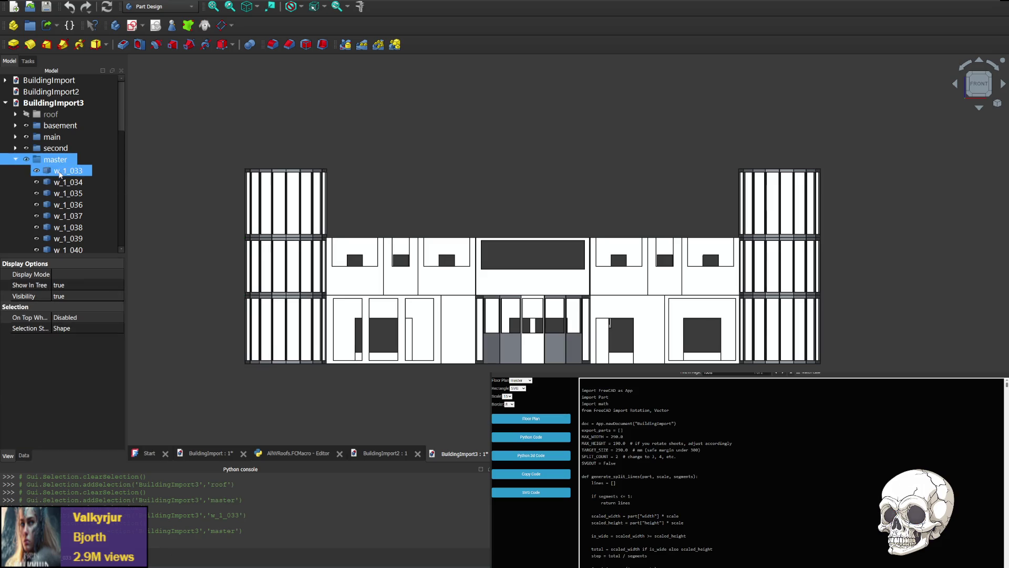
click(66, 183)
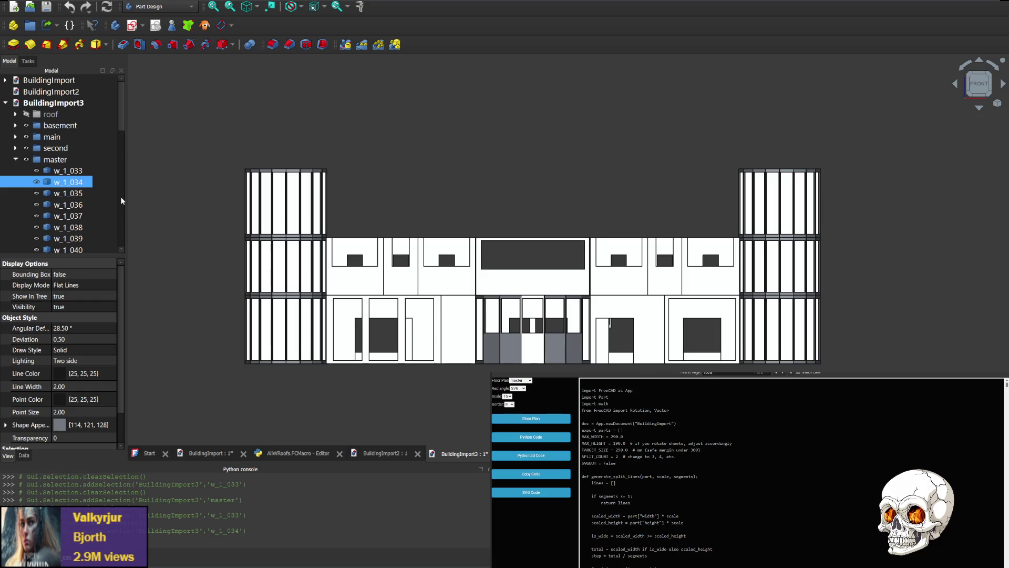
key(Down)
key(Down)
key(Down)
key(Down)
key(Down)
key(Down)
key(Down)
key(Down)
key(Down)
key(Down)
key(Down)
key(Down)
key(Down)
key(Down)
key(Down)
key(Down)
key(Down)
key(Down)
key(Down)
key(Up)
key(Up)
key(Up)
key(Up)
key(Up)
key(Up)
key(Up)
key(Up)
key(Up)
key(Up)
key(Up)
key(Up)
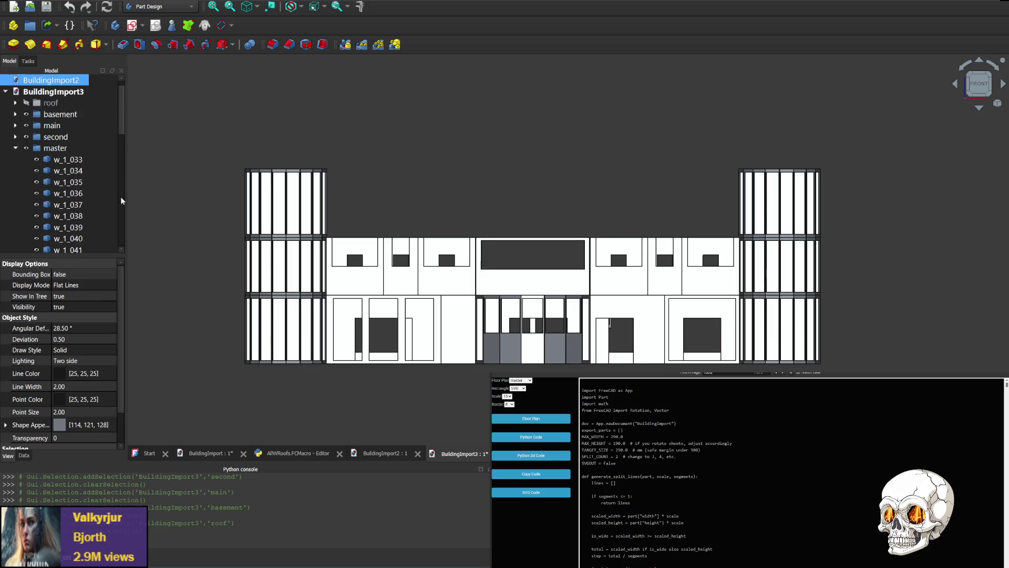
key(Up)
key(Up)
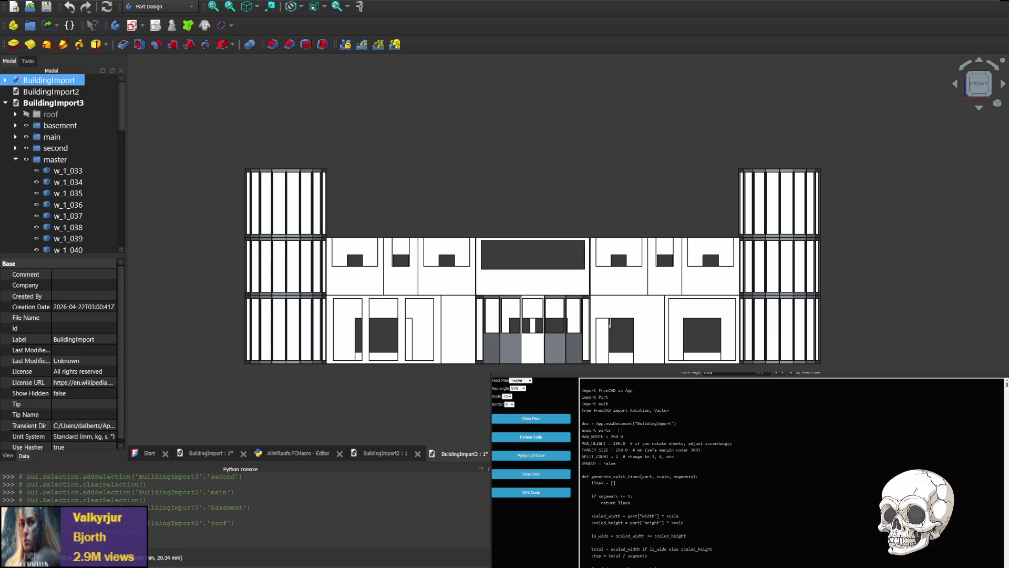
click(979, 64)
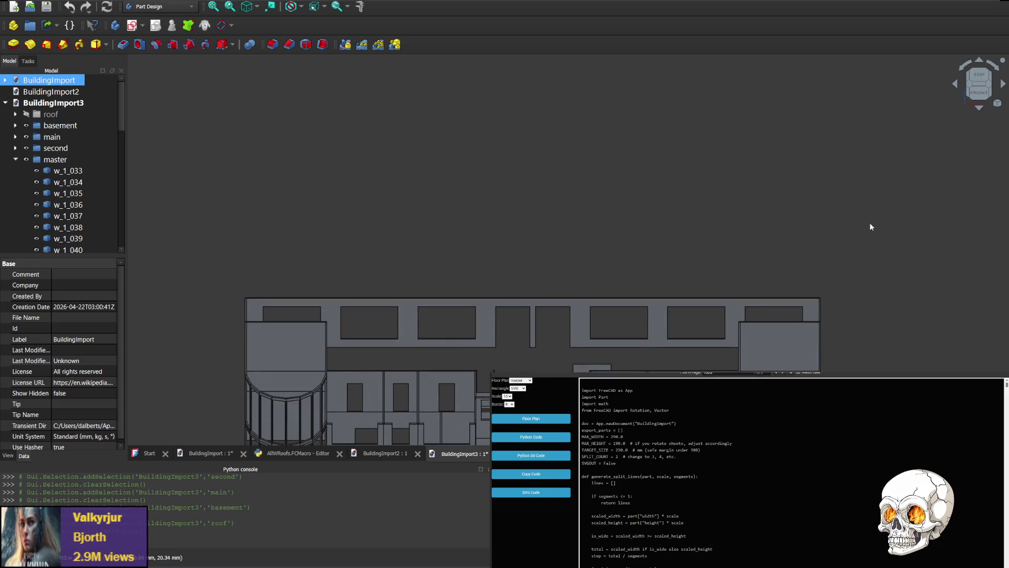
Look straight down on the building and hide the second level's walls.
click(980, 75)
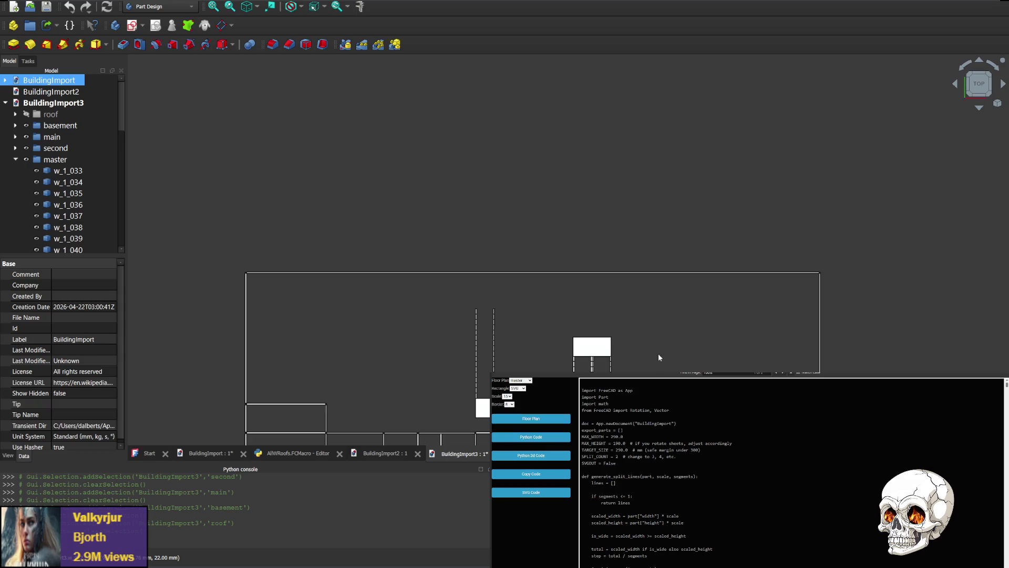
middle_drag(653, 159, 646, 181)
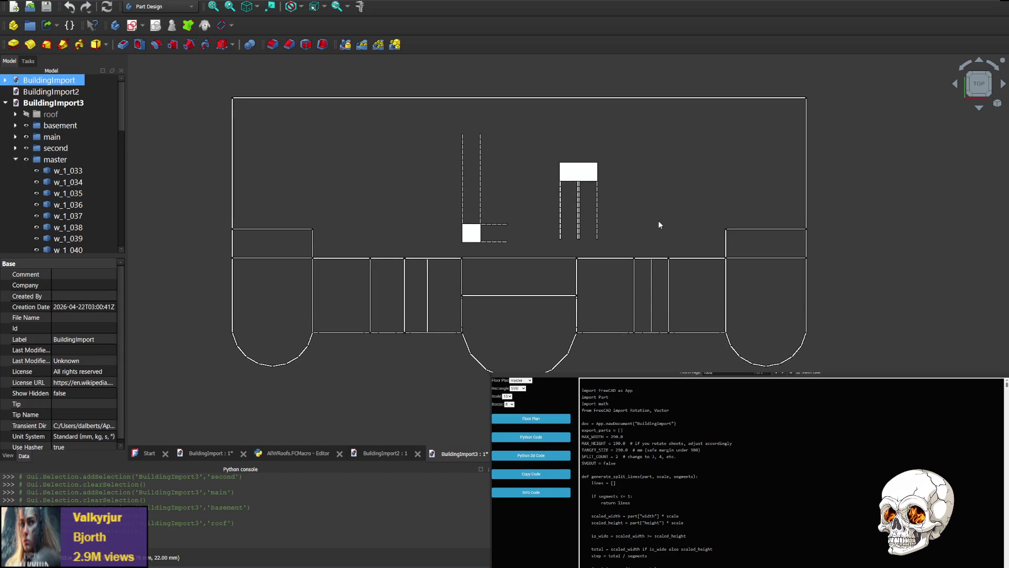
click(24, 158)
click(26, 150)
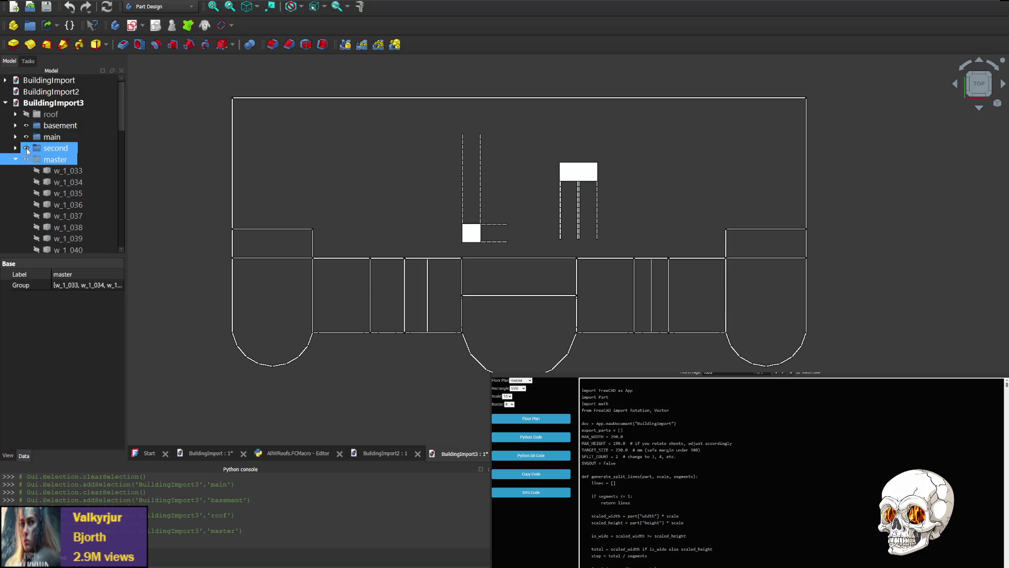
click(26, 150)
click(27, 149)
Toggle the main level's walls off and on, list its walls, then select only the basement level.
click(28, 137)
click(29, 136)
click(29, 137)
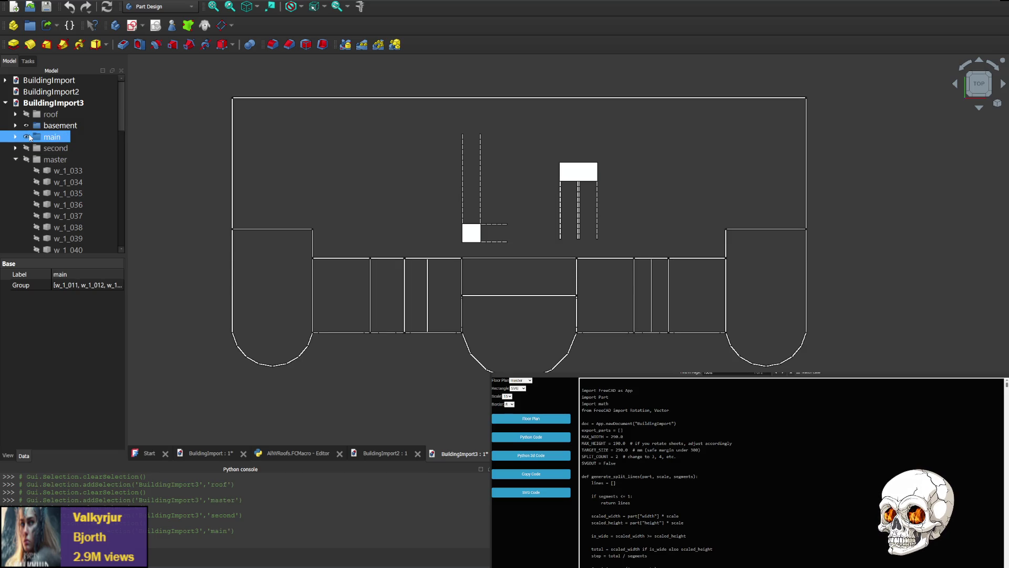
click(17, 137)
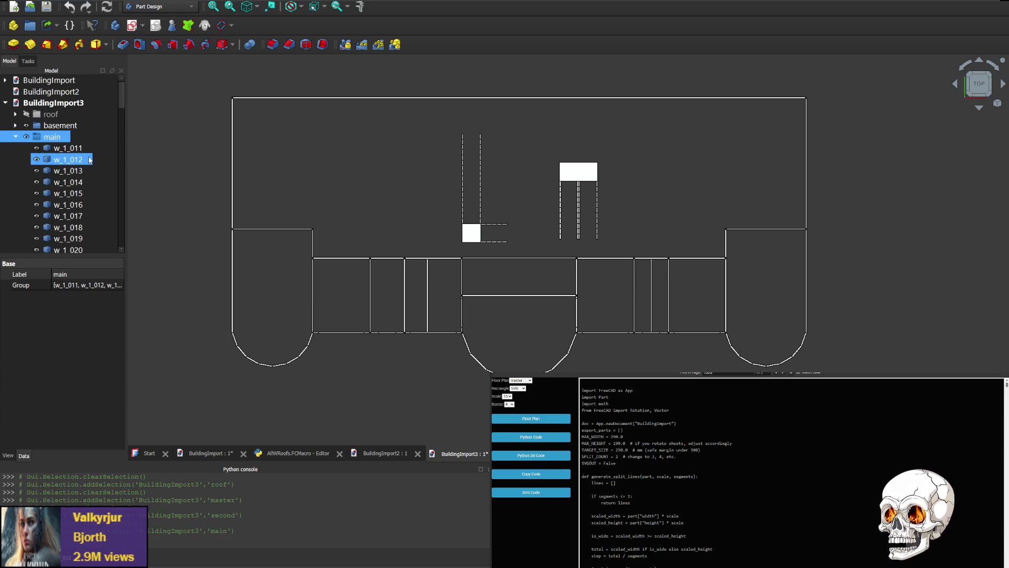
scroll(79, 170, down, 8)
scroll(83, 195, up, 2)
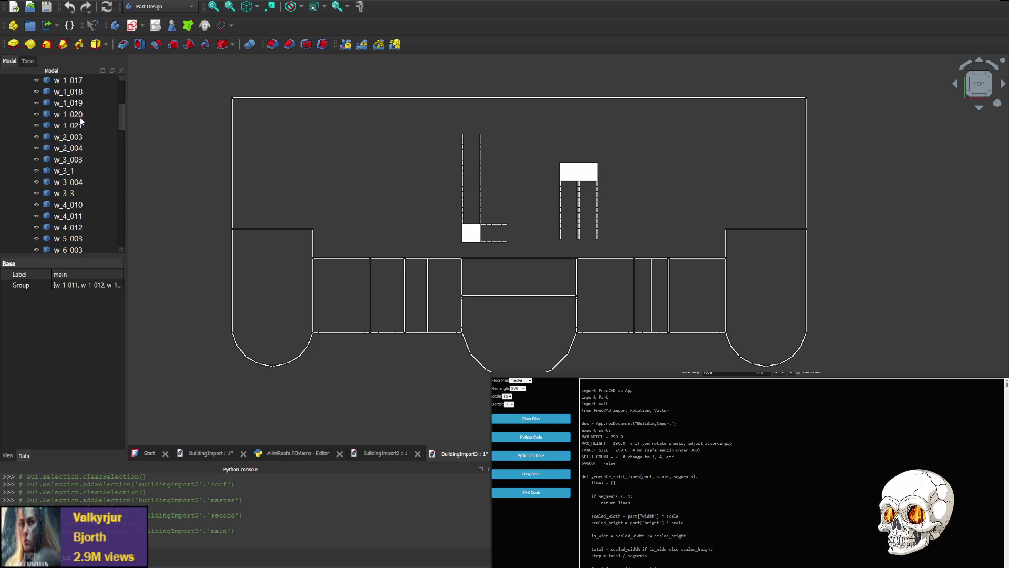
scroll(47, 170, up, 4)
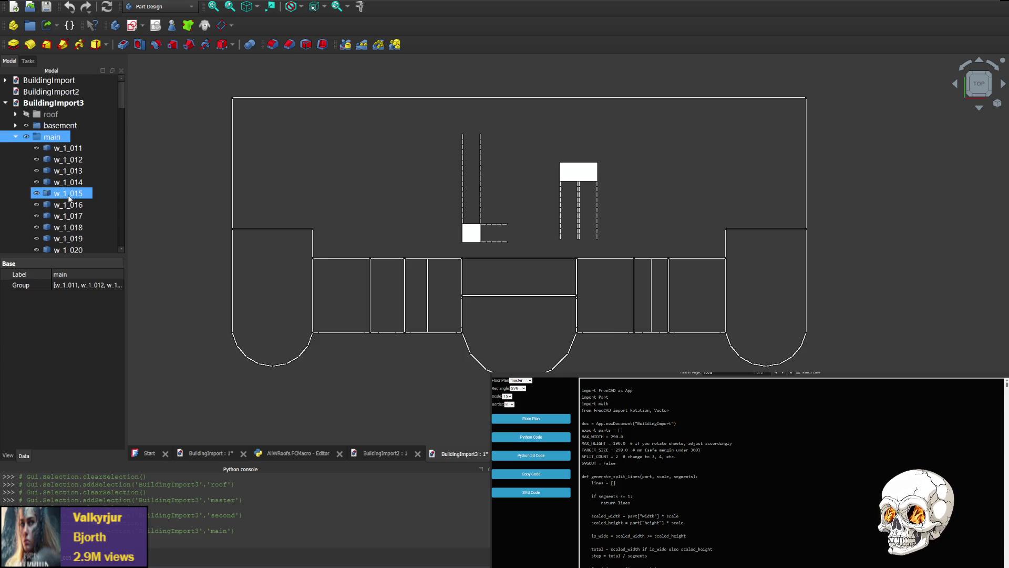
click(16, 138)
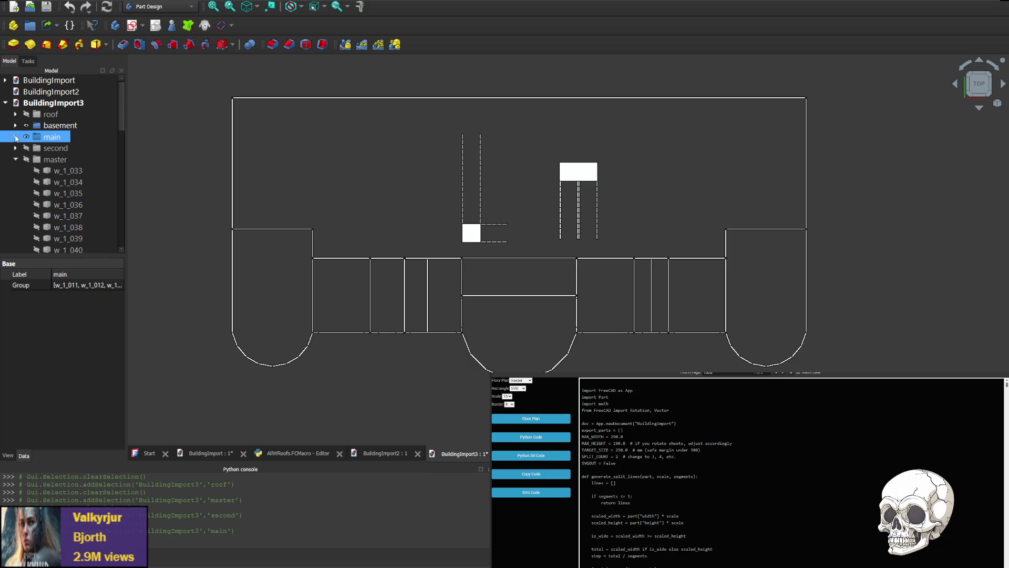
ctrl+click(29, 126)
click(26, 127)
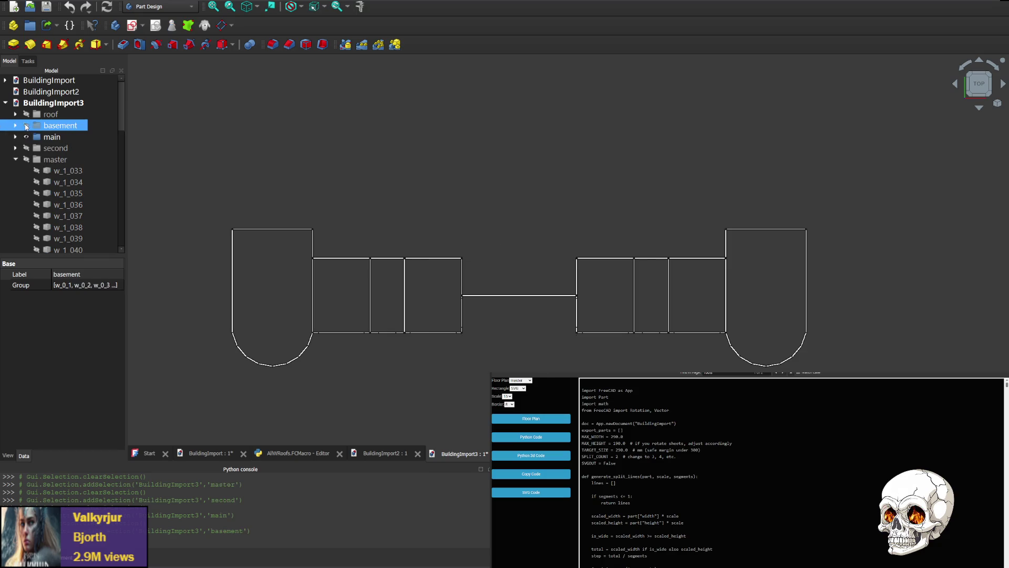
Hide and reshow the basement walls, inspect master's w_1_033 and w_1_034, then switch to WebStorm.
click(26, 126)
click(26, 127)
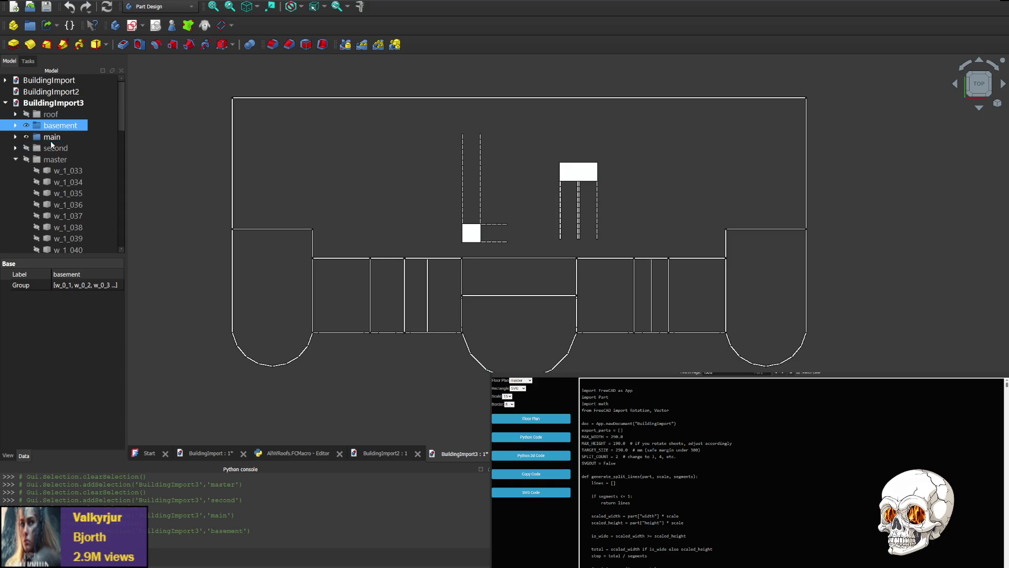
ctrl+click(63, 171)
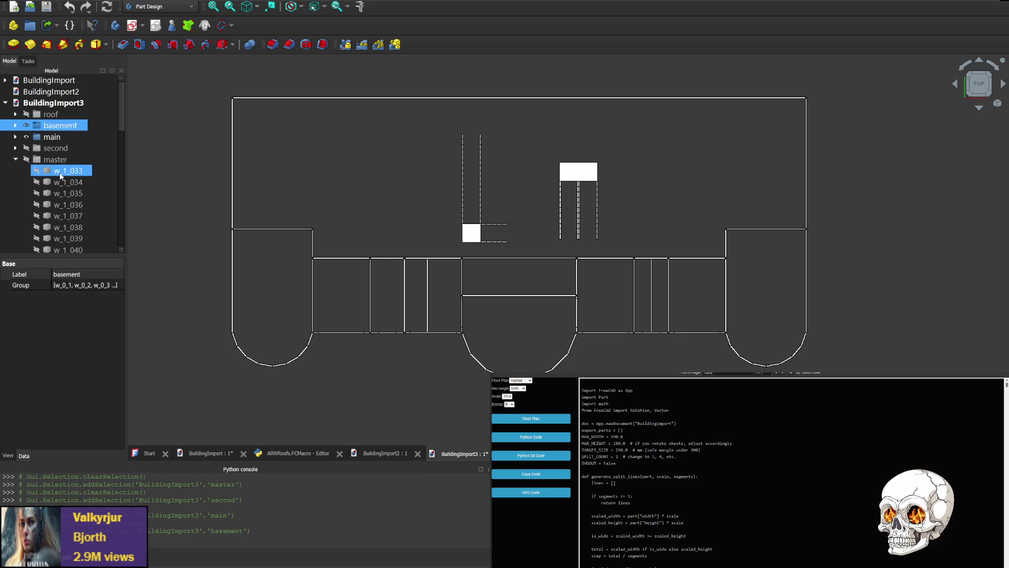
ctrl+click(63, 170)
ctrl+click(58, 158)
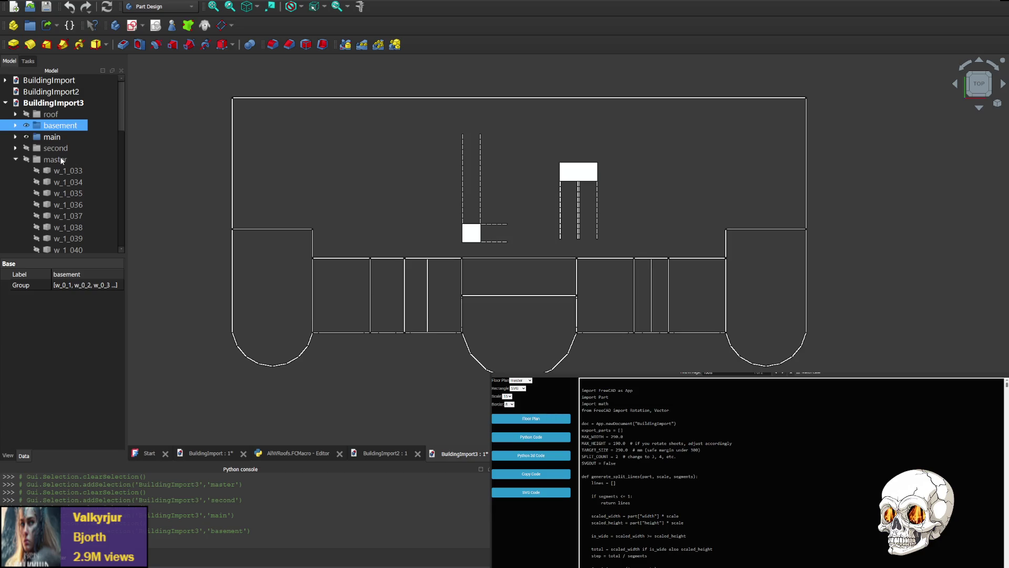
ctrl+click(55, 180)
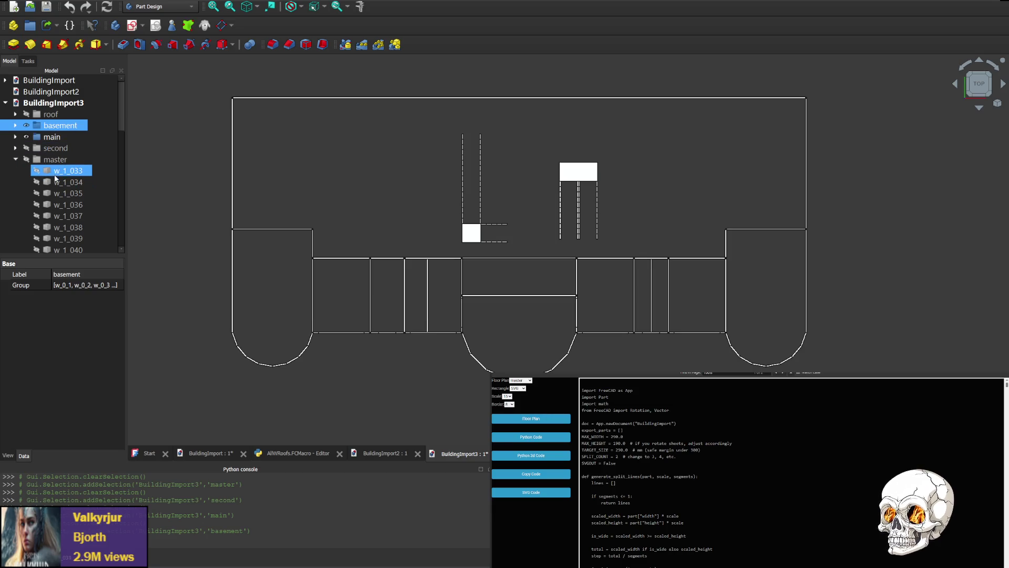
ctrl+click(62, 155)
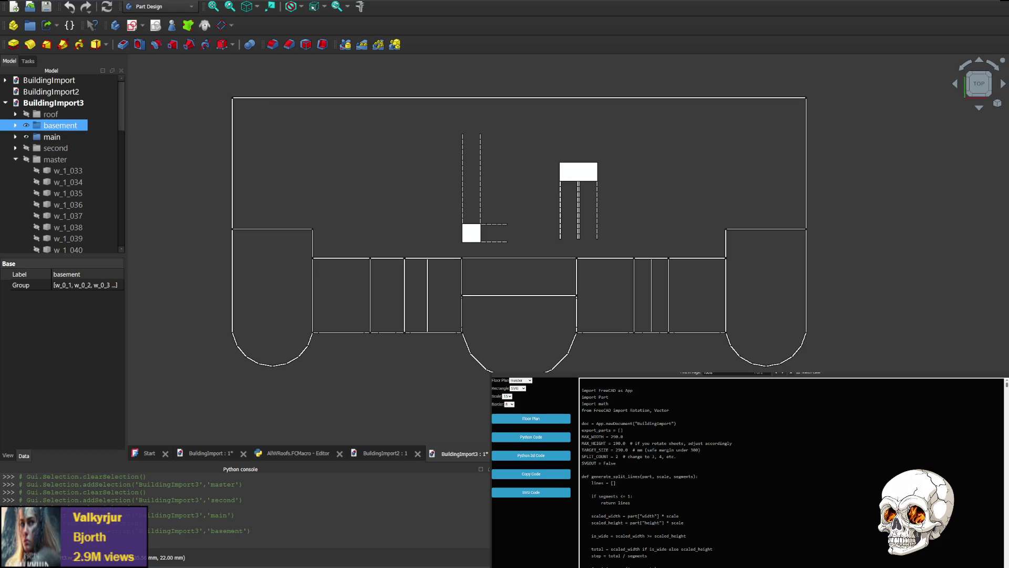
key(alt+Tab)
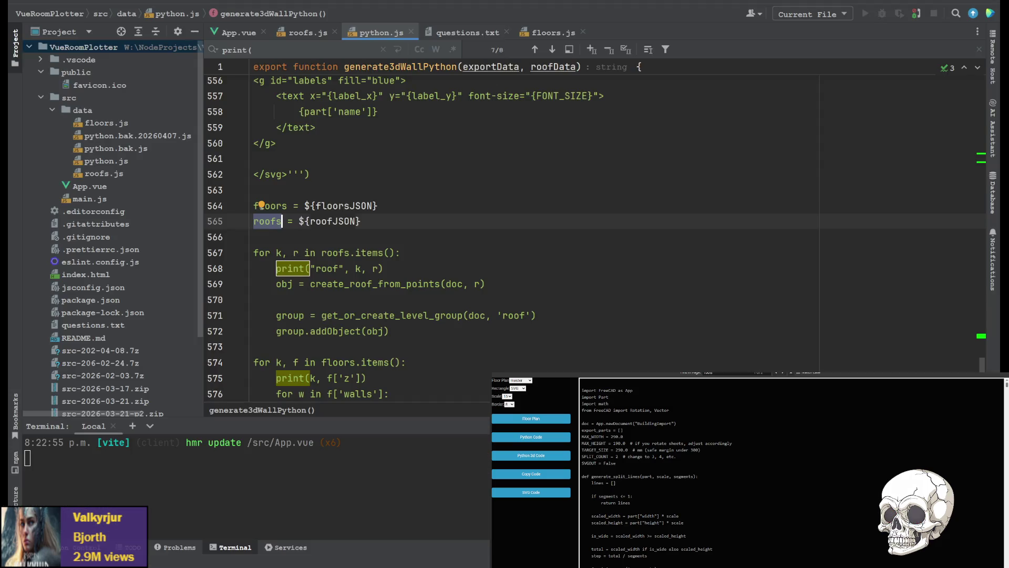
Search python.js for w_ and step through its matches down to split_part's last one on line 89.
click(584, 175)
click(532, 189)
key(ctrl+f)
text(w_)
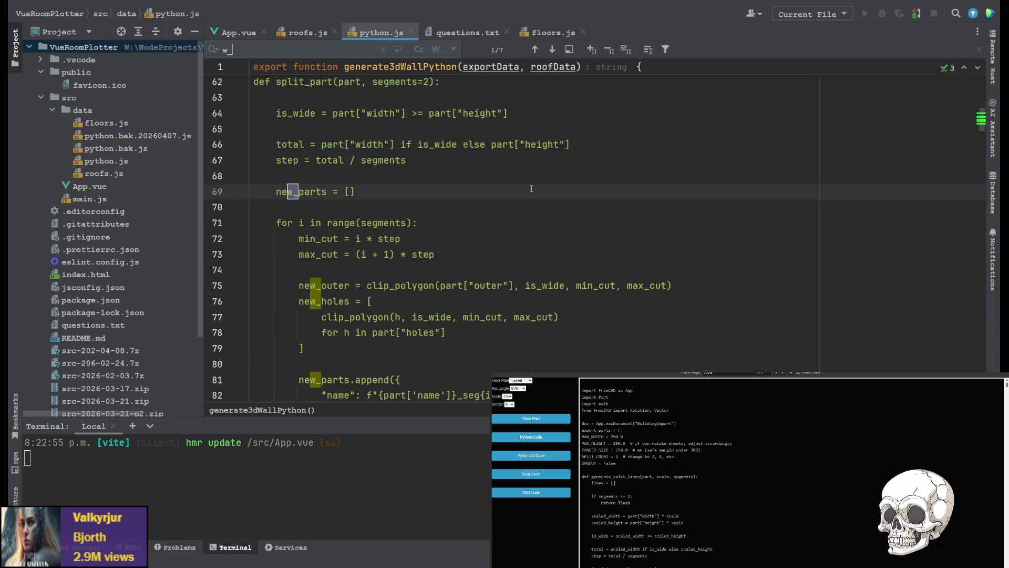
key(Return)
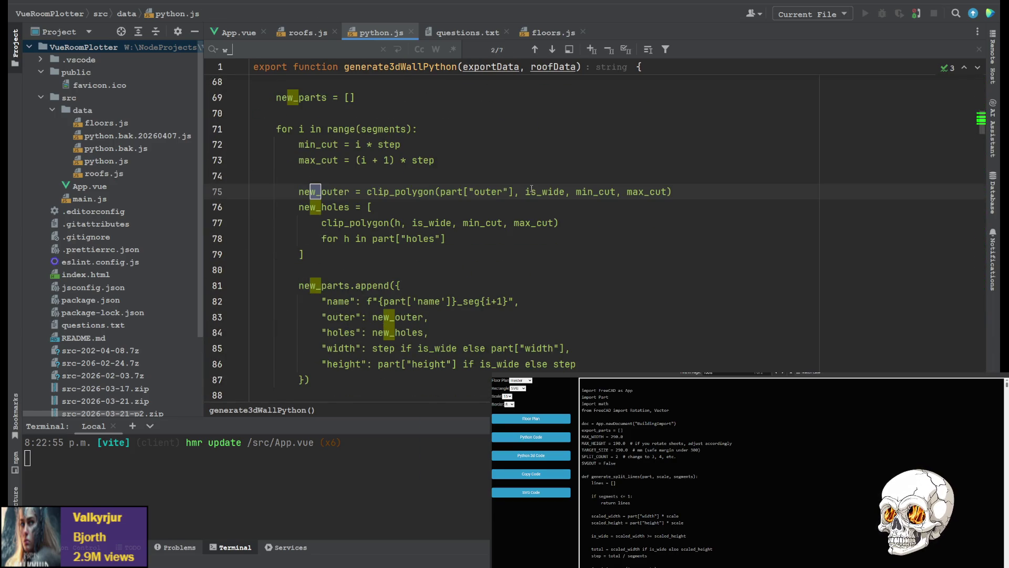
key(Return)
key(Return)
key(Return)
key(Return)
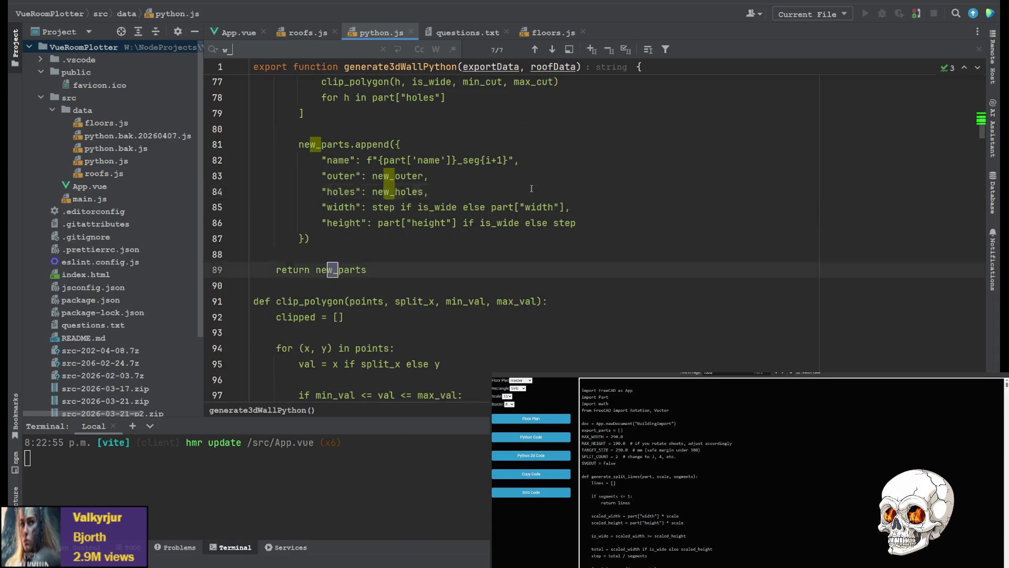
key(Return)
key(Return)
key(Return)
key(Return)
key(Return)
key(Return)
key(Return)
key(Return)
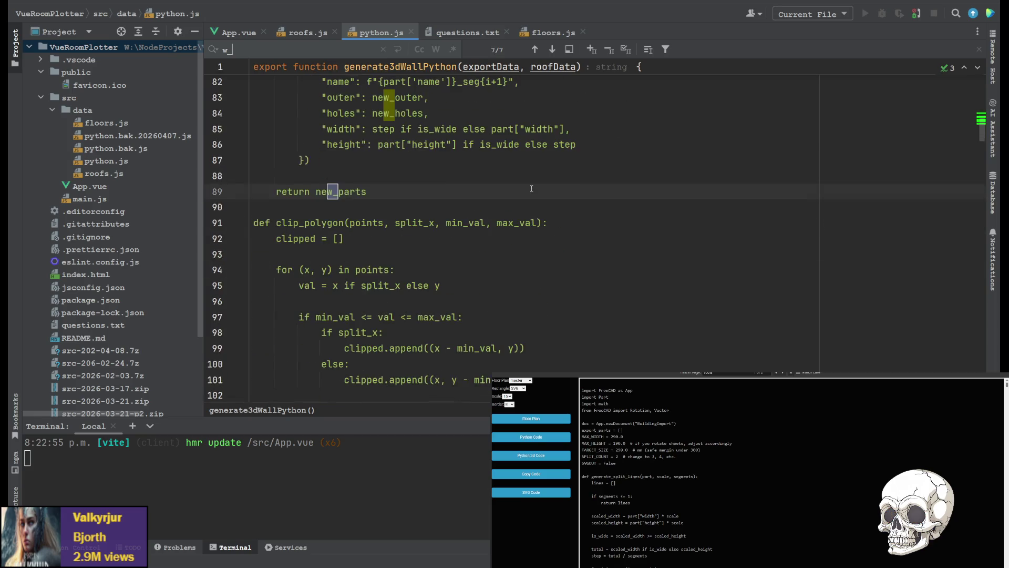
key(Return)
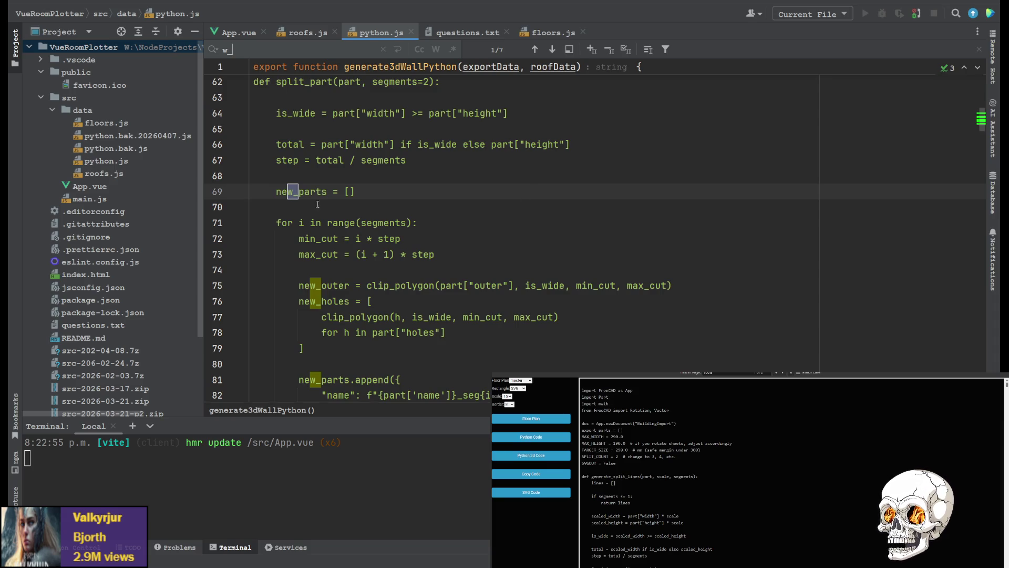
scroll(473, 186, up, 4)
scroll(418, 183, up, 2)
scroll(372, 181, up, 2)
scroll(371, 180, up, 4)
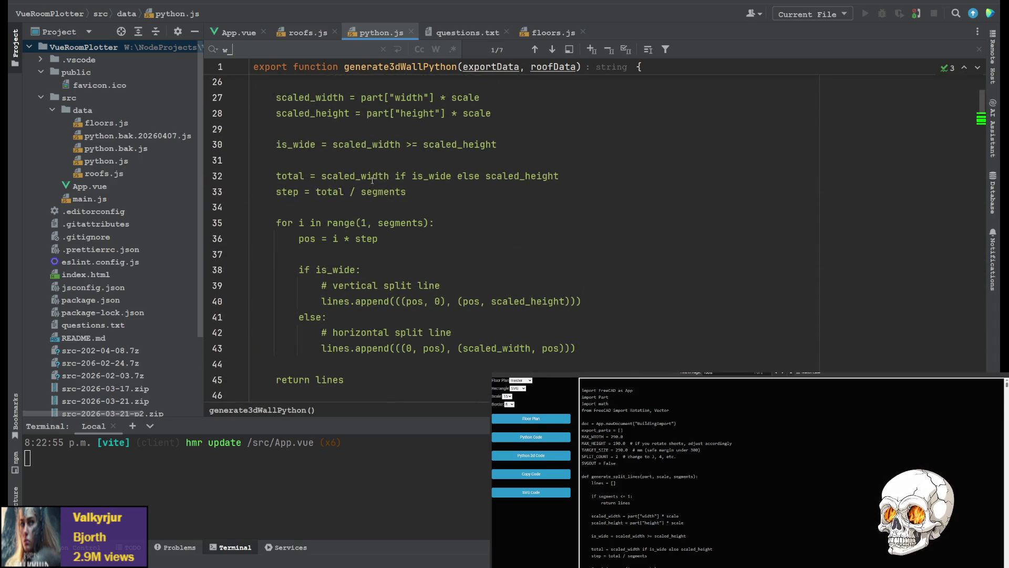
scroll(398, 177, down, 6)
scroll(398, 178, down, 5)
scroll(398, 177, down, 1)
scroll(398, 176, down, 4)
scroll(398, 178, down, 3)
scroll(400, 178, up, 3)
scroll(404, 180, up, 3)
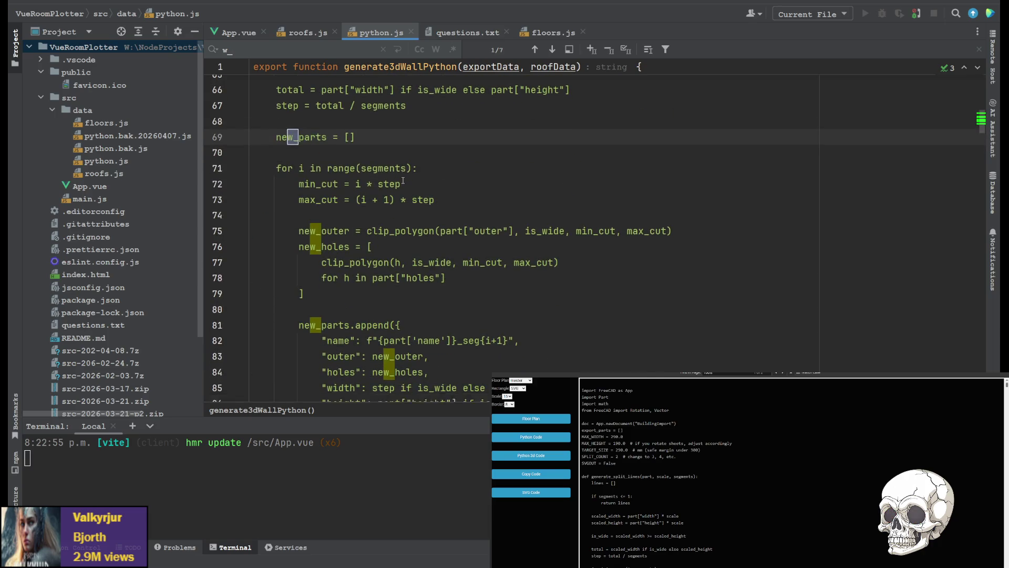
scroll(404, 180, down, 3)
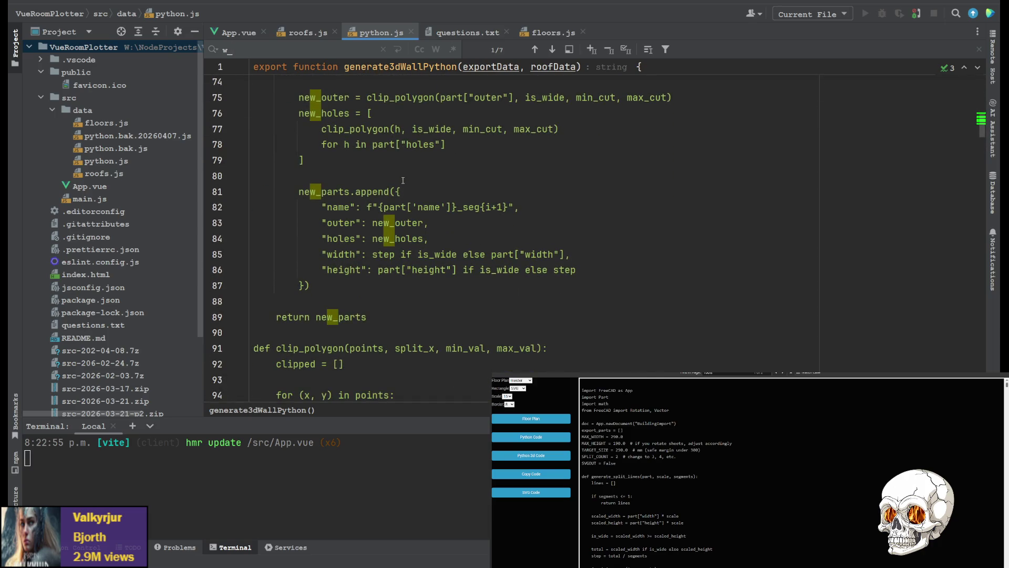
scroll(400, 179, up, 4)
scroll(398, 179, up, 2)
scroll(395, 178, up, 1)
scroll(391, 177, up, 2)
scroll(391, 177, up, 4)
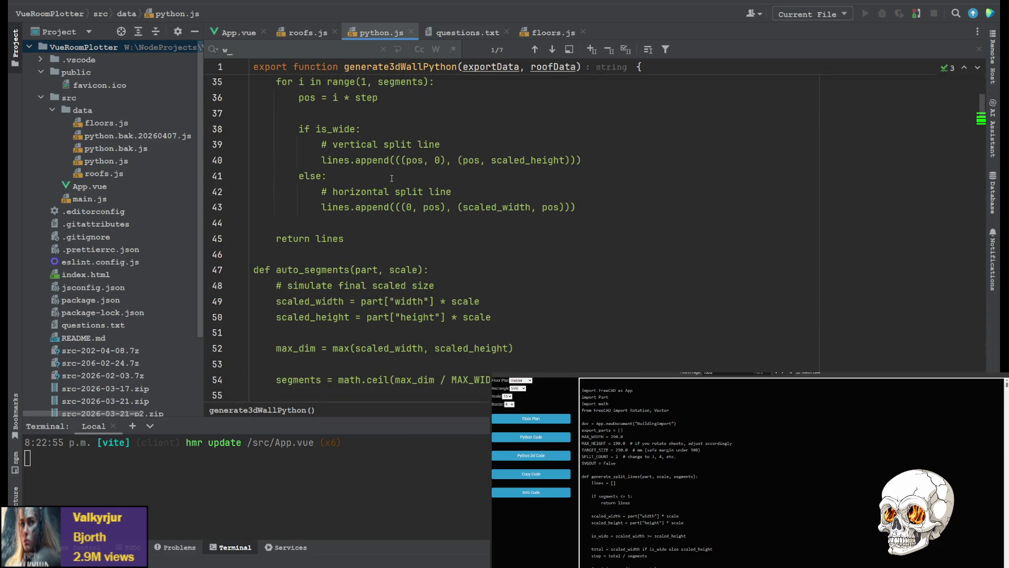
scroll(391, 178, up, 4)
scroll(392, 178, up, 4)
scroll(391, 179, up, 3)
scroll(373, 392, down, 3)
scroll(344, 234, down, 2)
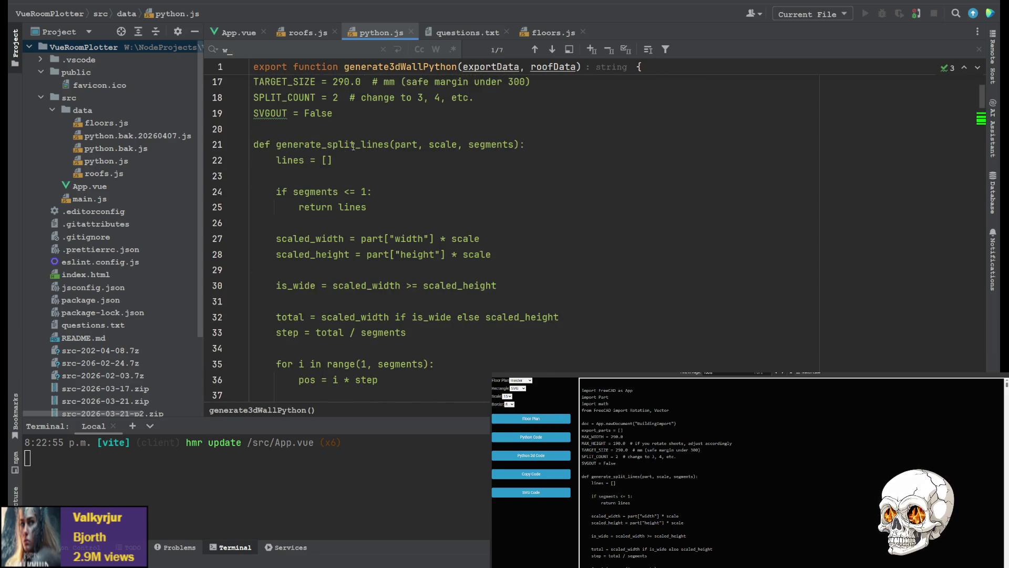
scroll(353, 145, down, 5)
scroll(340, 158, down, 3)
scroll(324, 169, down, 1)
scroll(316, 176, down, 1)
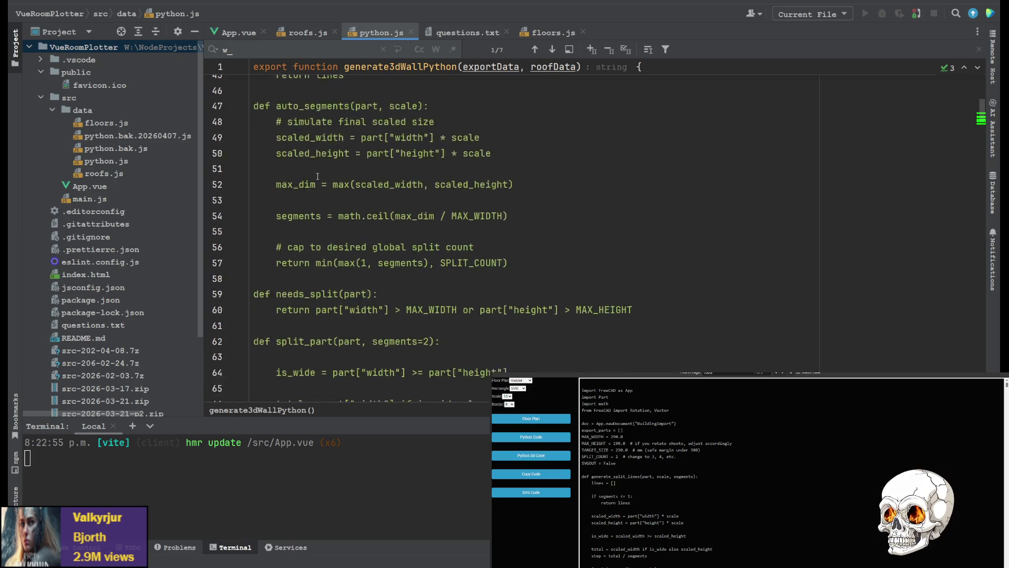
scroll(316, 176, down, 3)
scroll(303, 209, down, 2)
scroll(323, 214, down, 3)
scroll(347, 221, down, 5)
scroll(335, 234, down, 2)
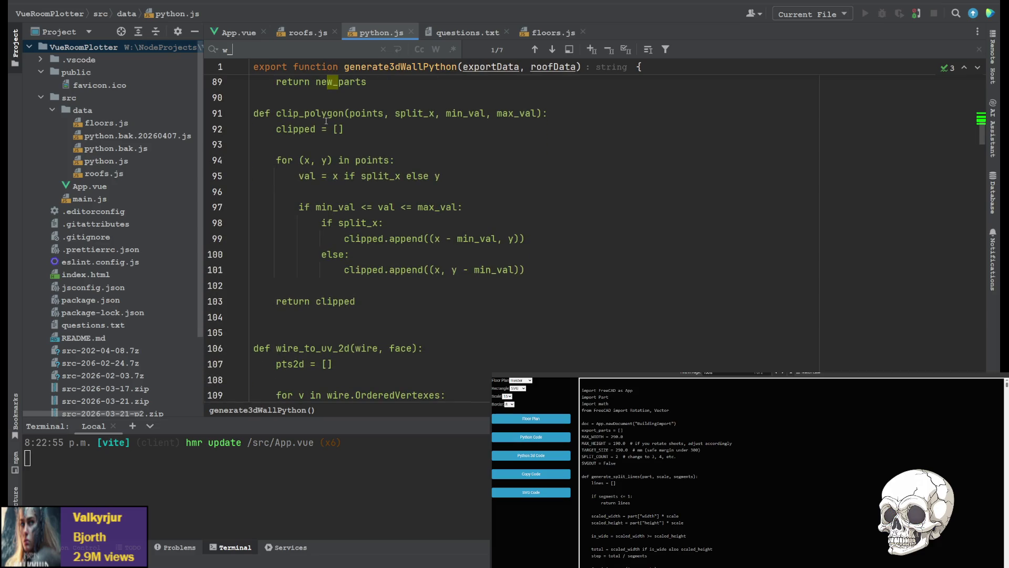
scroll(316, 152, down, 3)
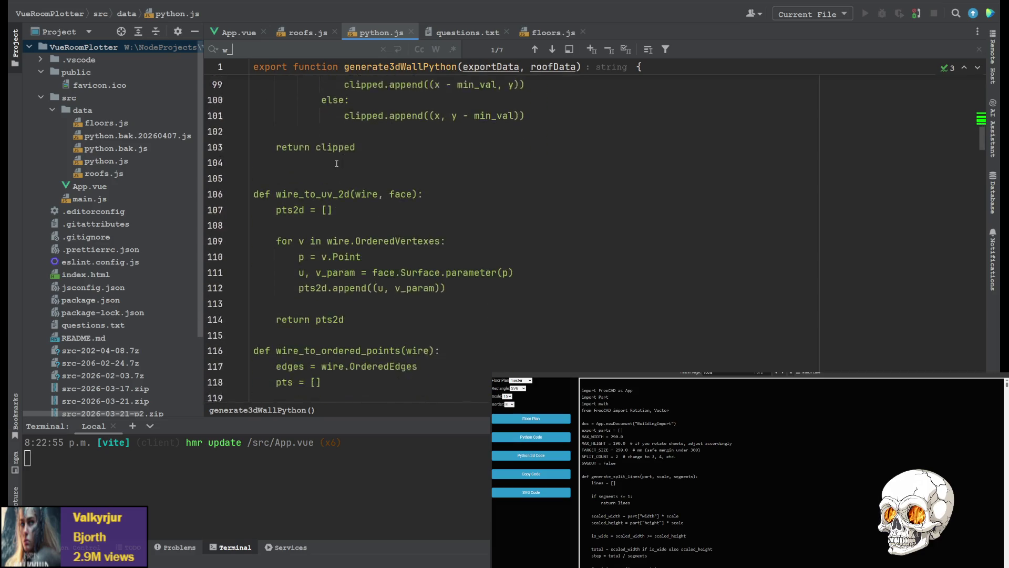
scroll(323, 164, down, 1)
scroll(331, 176, down, 2)
scroll(339, 188, down, 2)
scroll(363, 194, down, 2)
scroll(386, 191, down, 3)
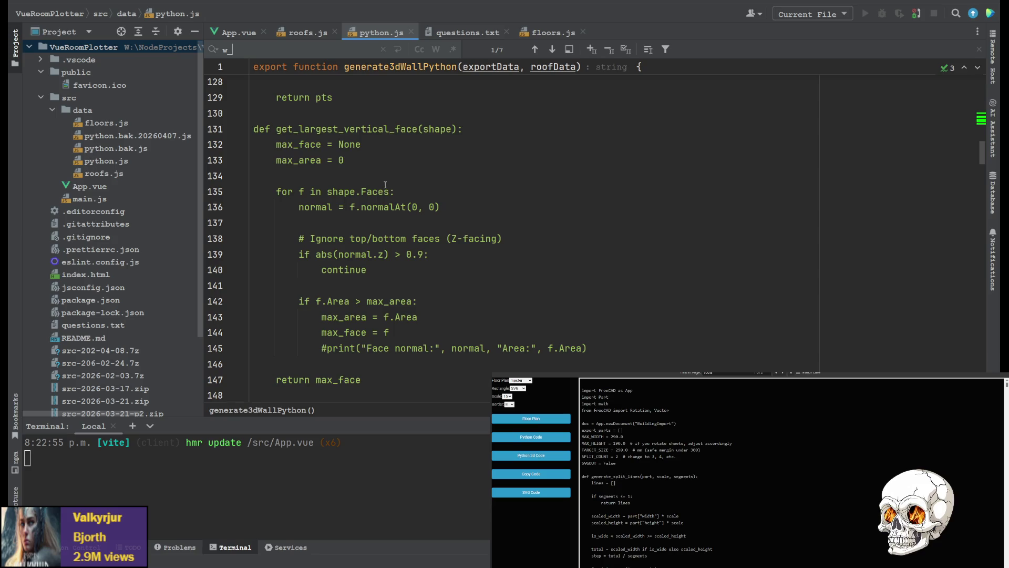
scroll(355, 193, down, 4)
scroll(306, 201, down, 2)
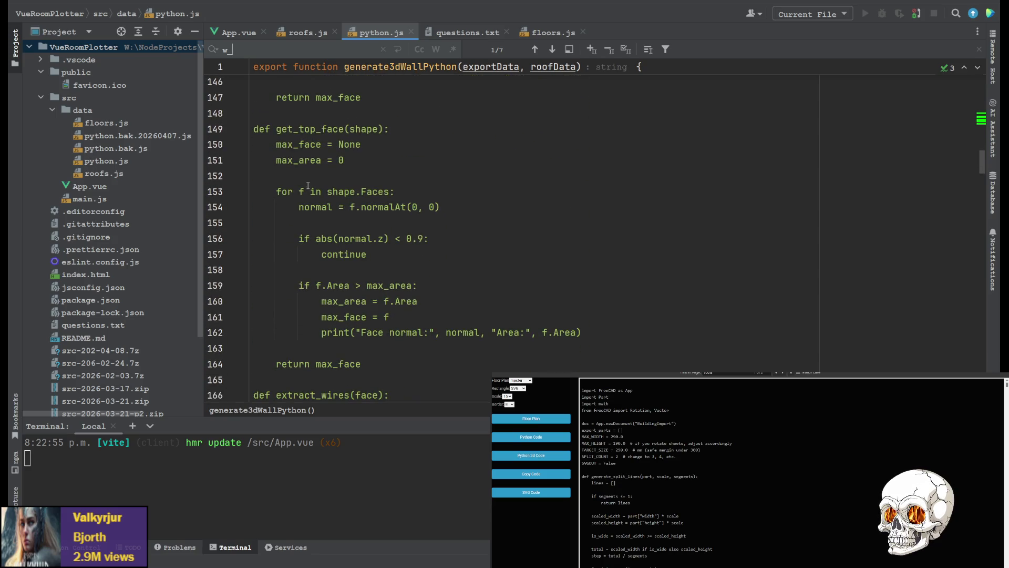
scroll(307, 186, down, 3)
scroll(312, 193, down, 2)
scroll(321, 208, down, 2)
scroll(320, 207, down, 2)
scroll(316, 209, down, 1)
scroll(312, 208, down, 3)
scroll(309, 210, down, 5)
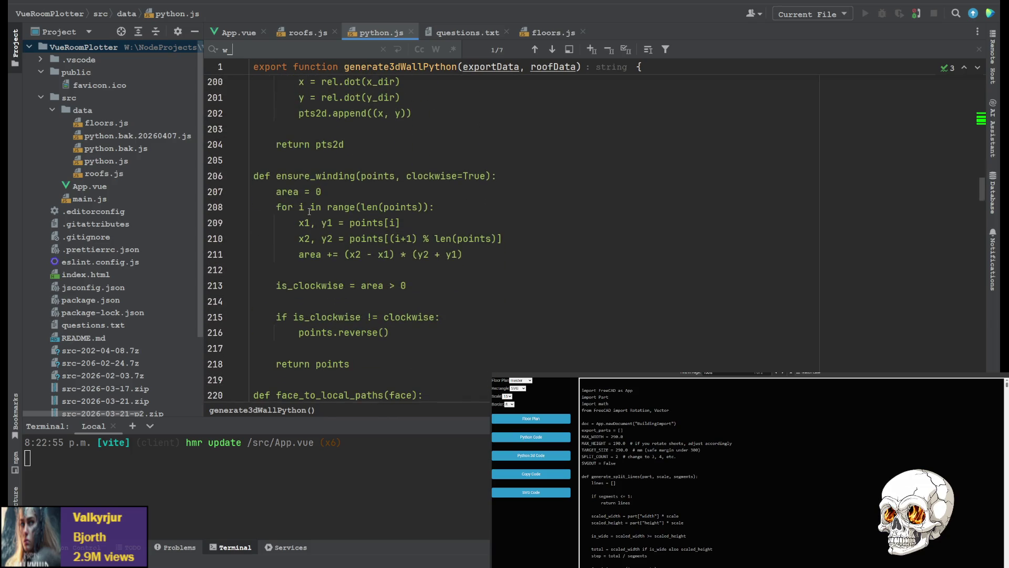
scroll(355, 205, down, 3)
scroll(394, 203, down, 1)
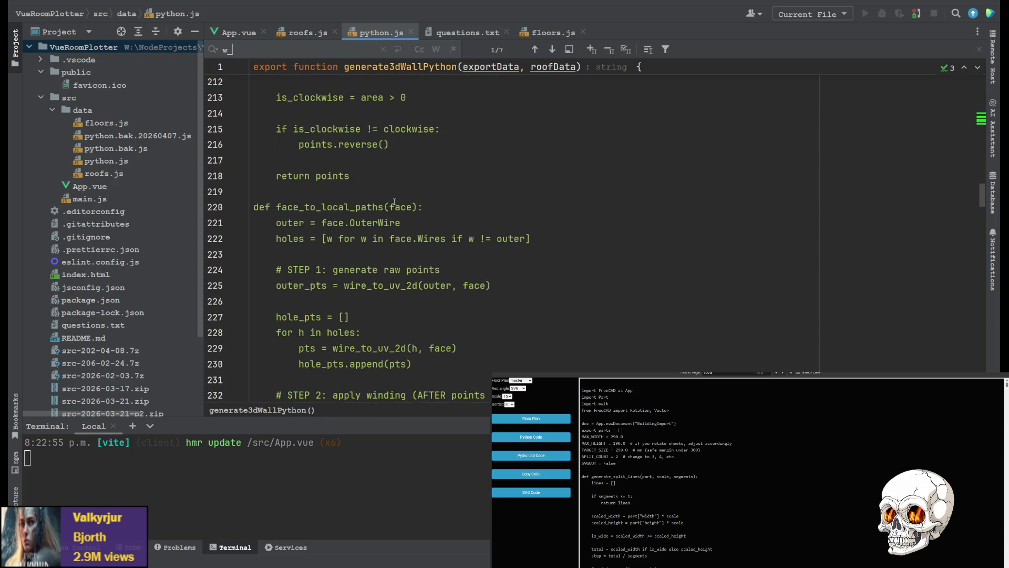
scroll(386, 198, down, 1)
scroll(372, 186, down, 4)
scroll(355, 169, down, 4)
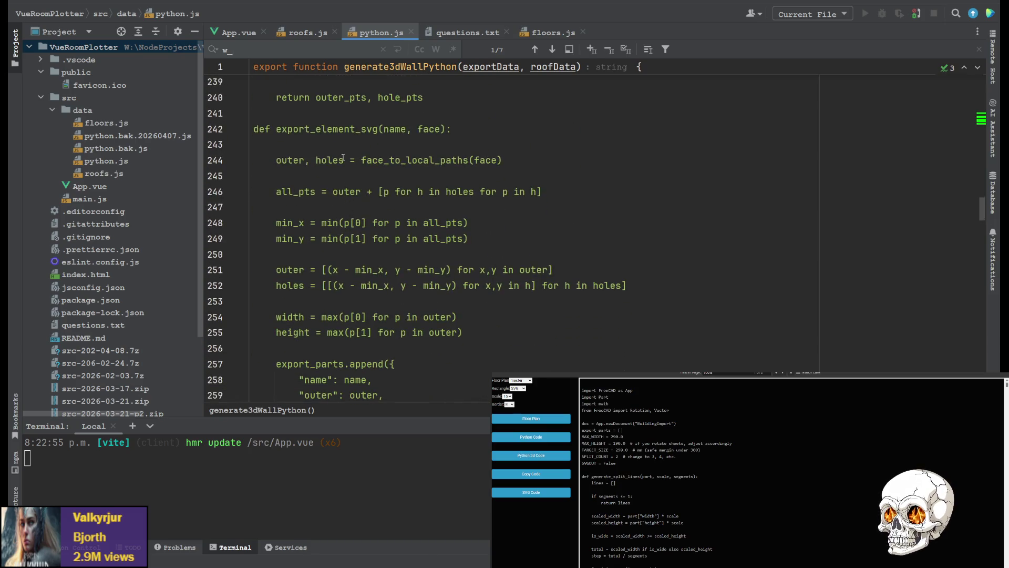
scroll(328, 156, down, 2)
scroll(303, 147, down, 4)
scroll(276, 139, down, 2)
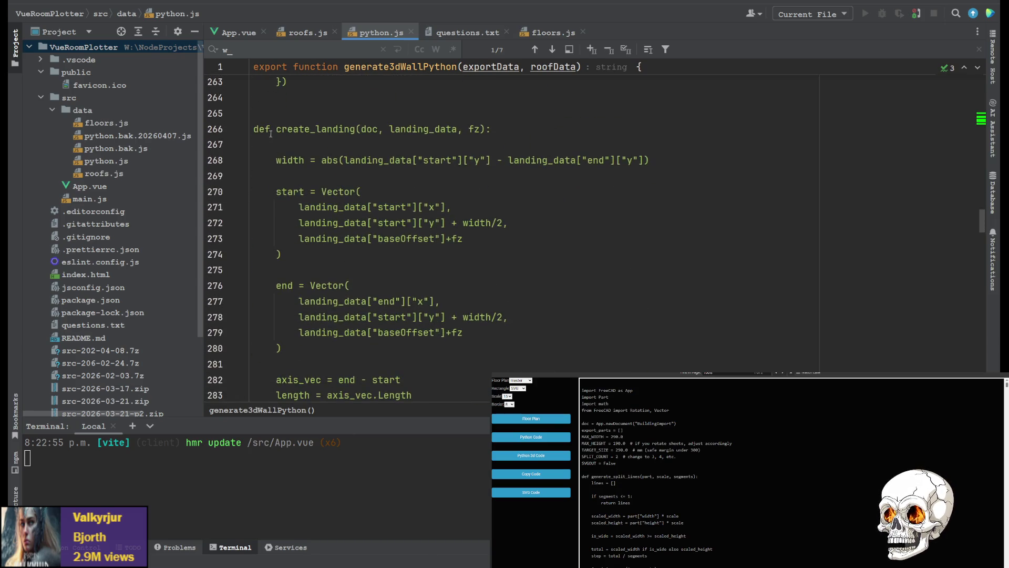
scroll(348, 166, down, 2)
scroll(363, 177, down, 1)
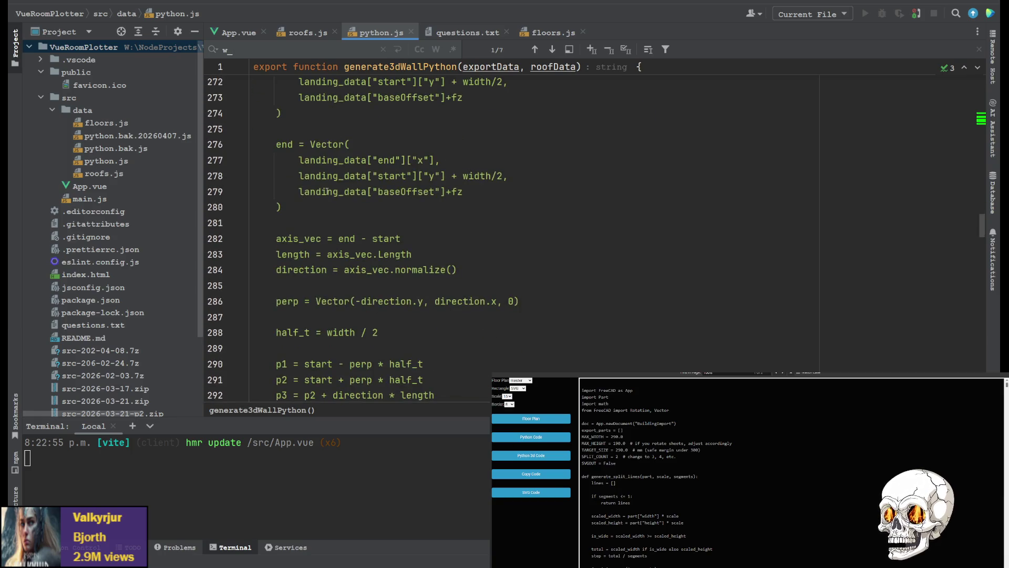
scroll(387, 193, up, 2)
scroll(363, 186, up, 2)
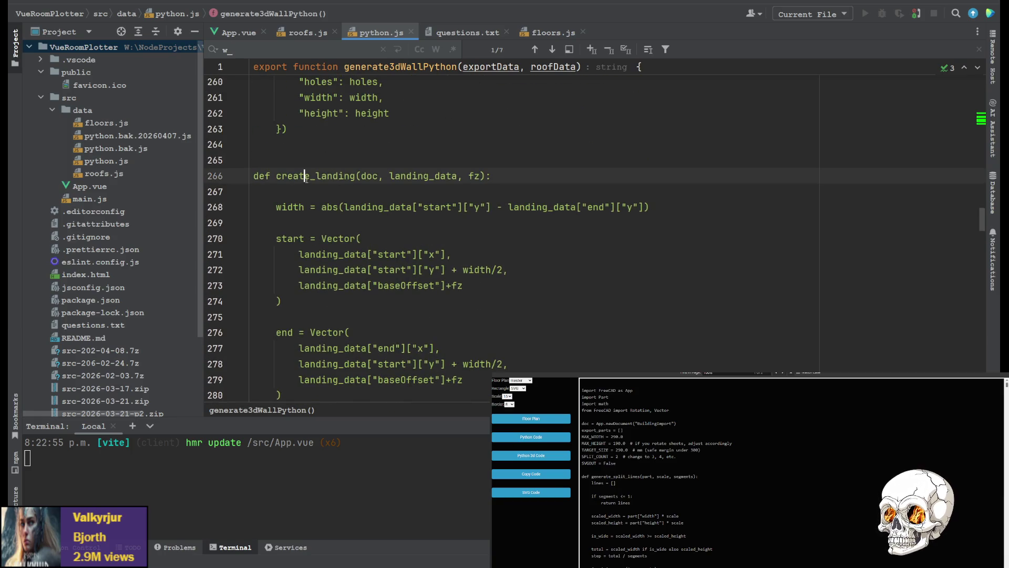
scroll(333, 175, down, 2)
scroll(316, 190, down, 3)
scroll(315, 189, down, 2)
scroll(331, 173, down, 1)
scroll(355, 158, down, 2)
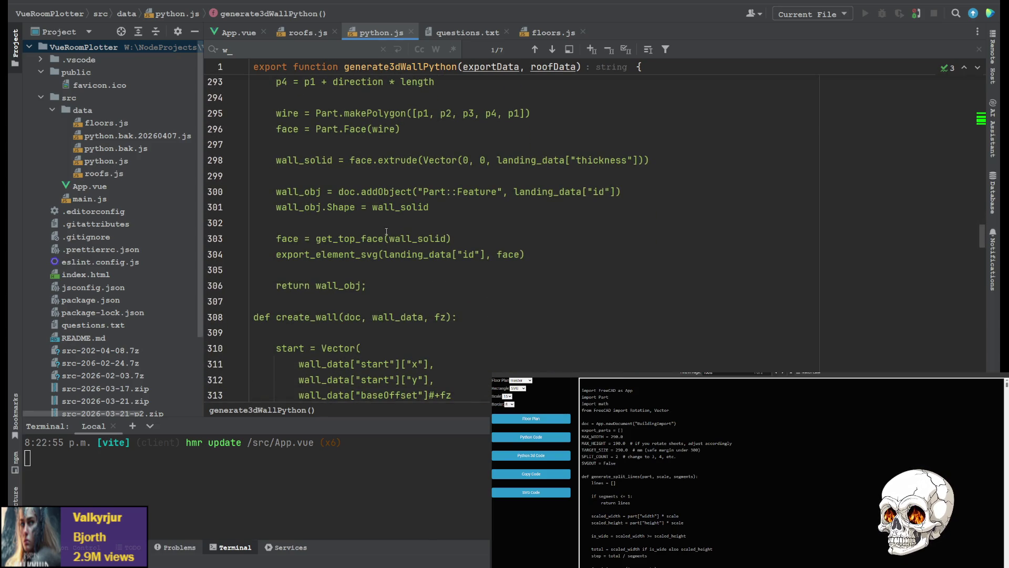
scroll(387, 233, up, 1)
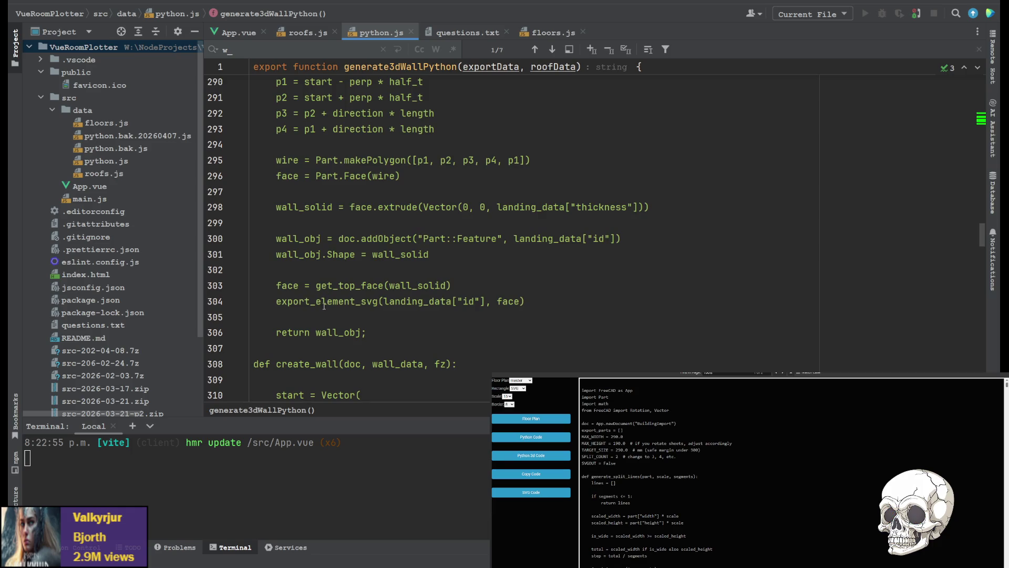
double_click(415, 302)
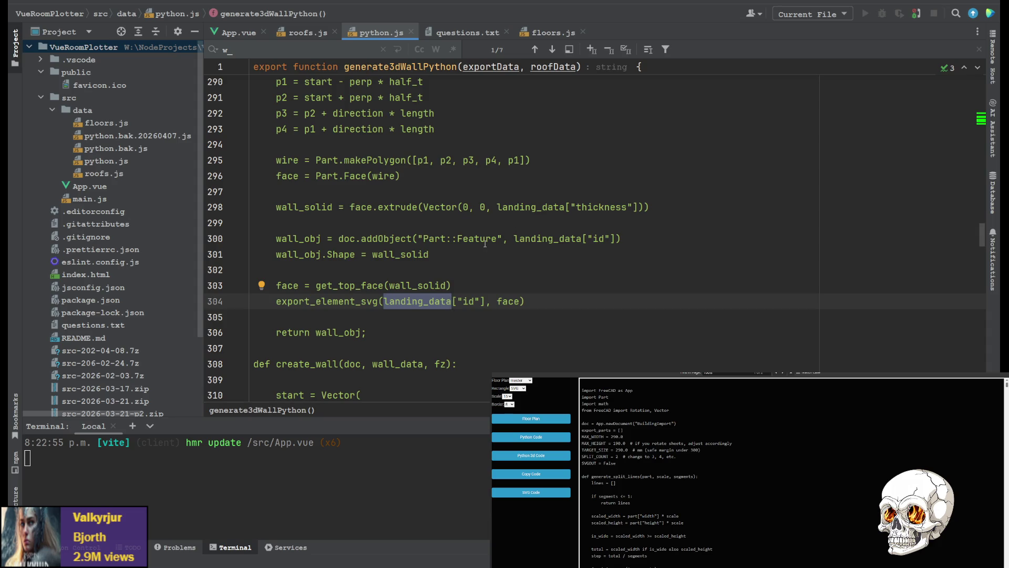
double_click(569, 239)
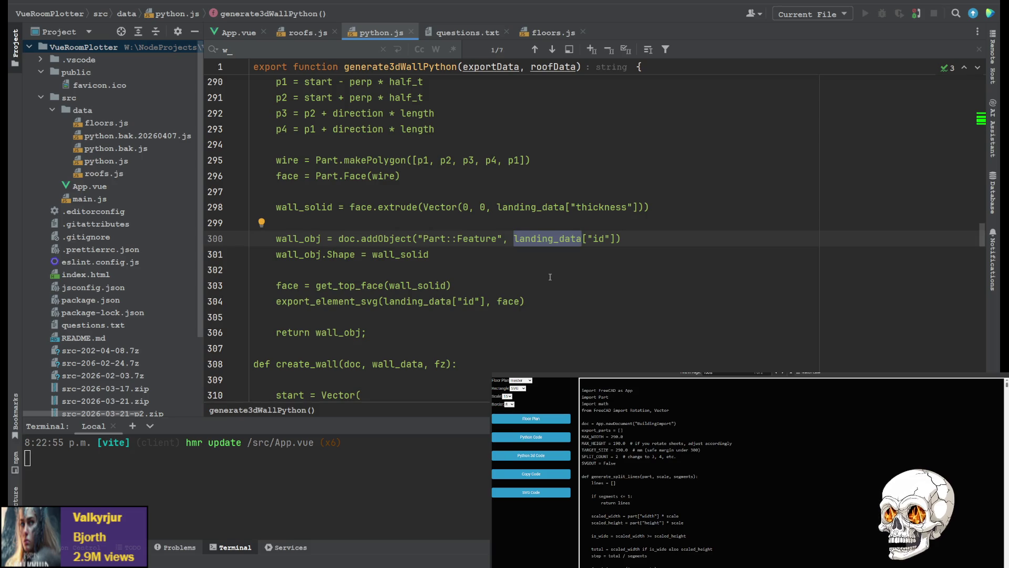
scroll(630, 257, up, 1)
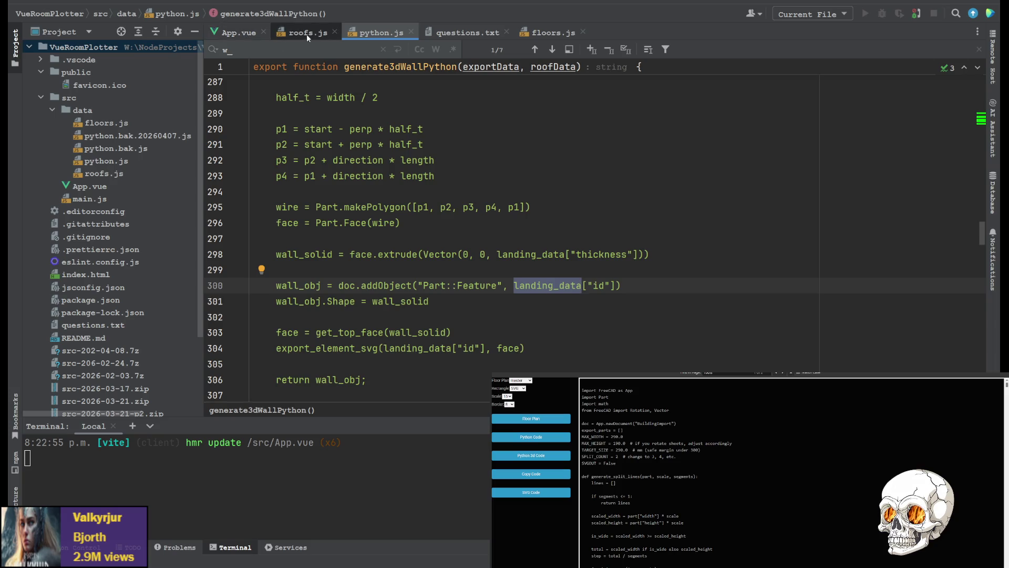
click(237, 32)
Check roofs.js's wing function via search, then return to App.vue's drawAllFloors code.
click(552, 141)
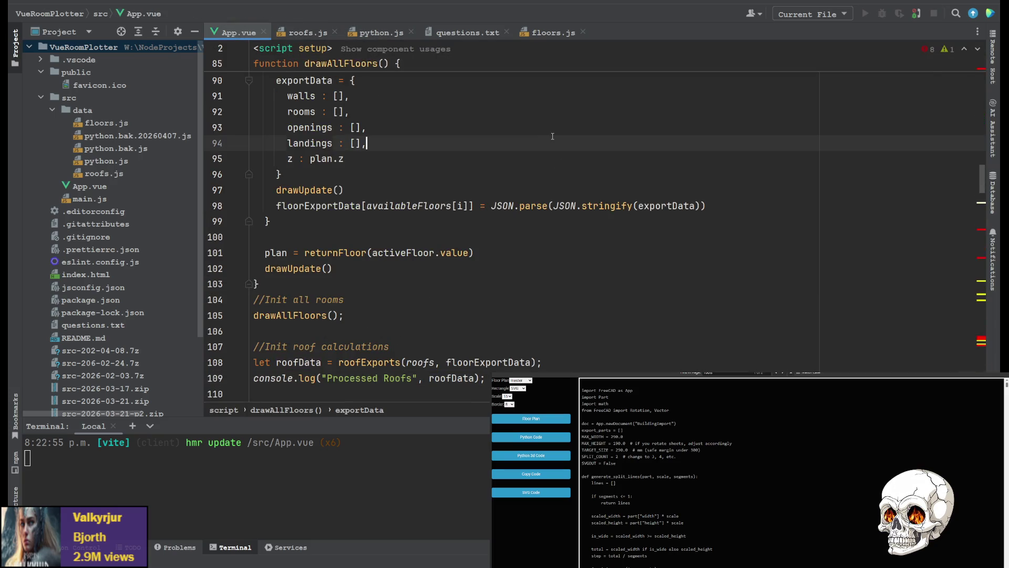
key(Down)
key(Down)
key(Down)
key(ctrl+f)
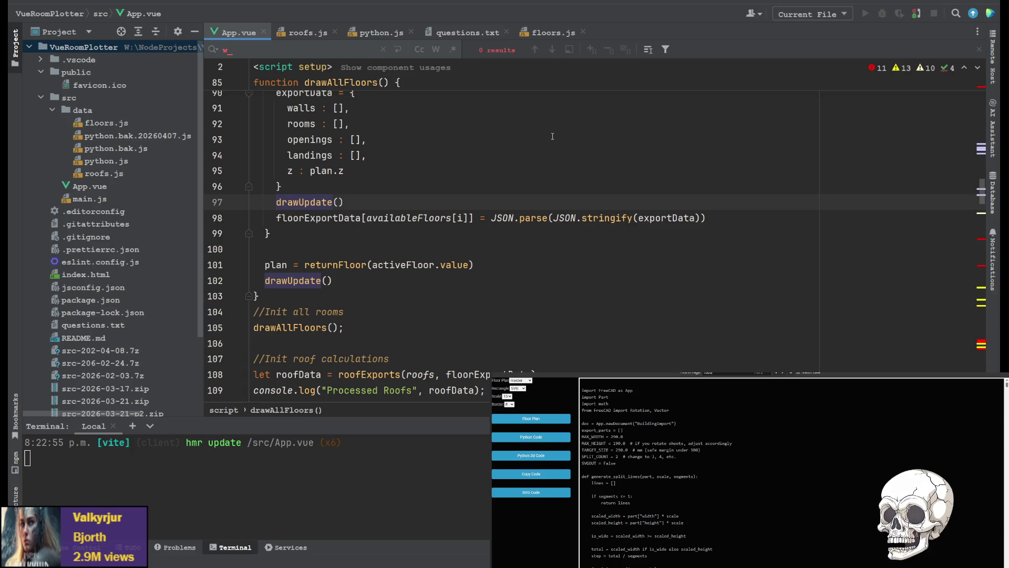
key(alt+Right)
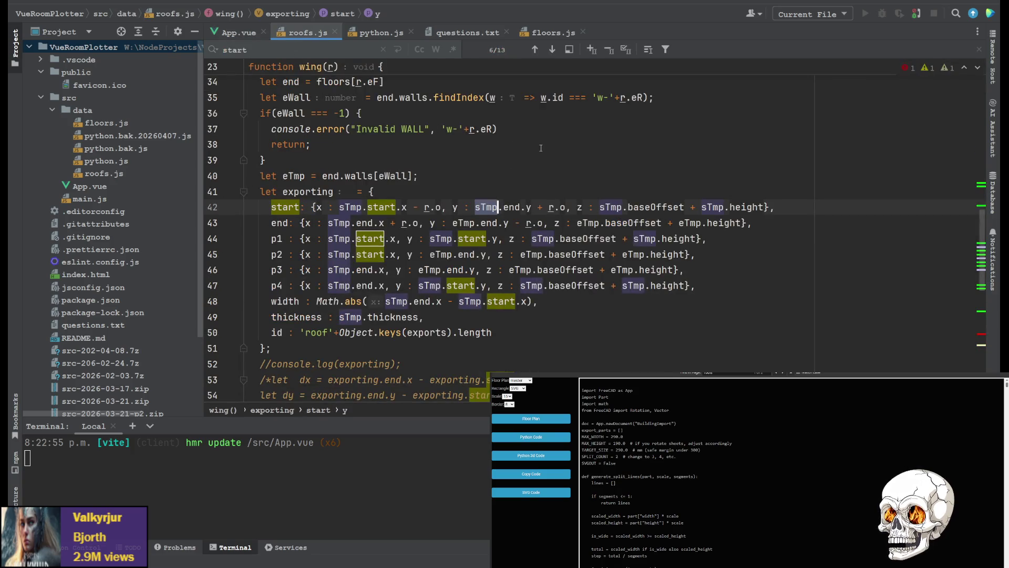
click(541, 146)
key(ctrl+f)
text(w)
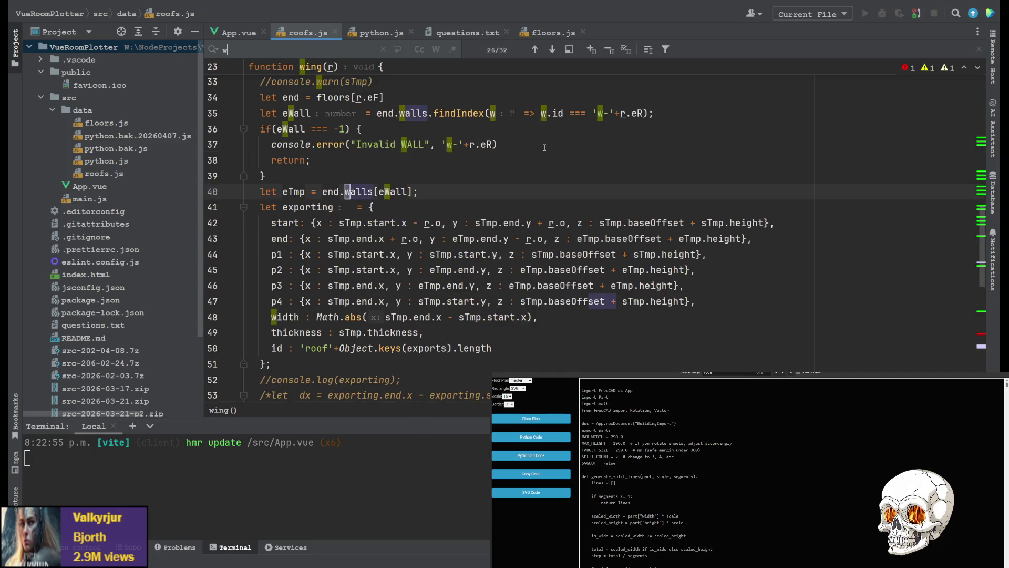
text(_)
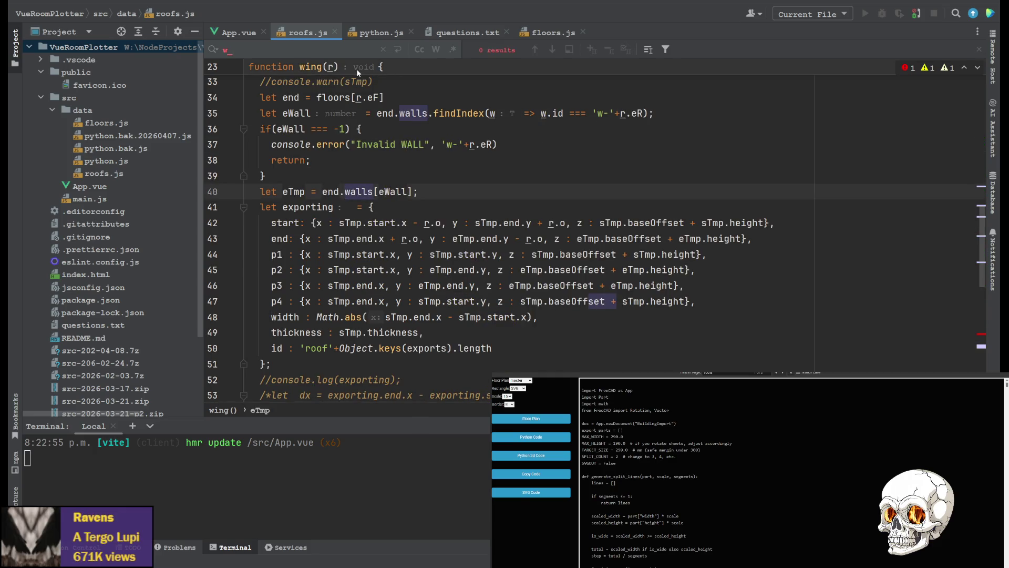
click(240, 34)
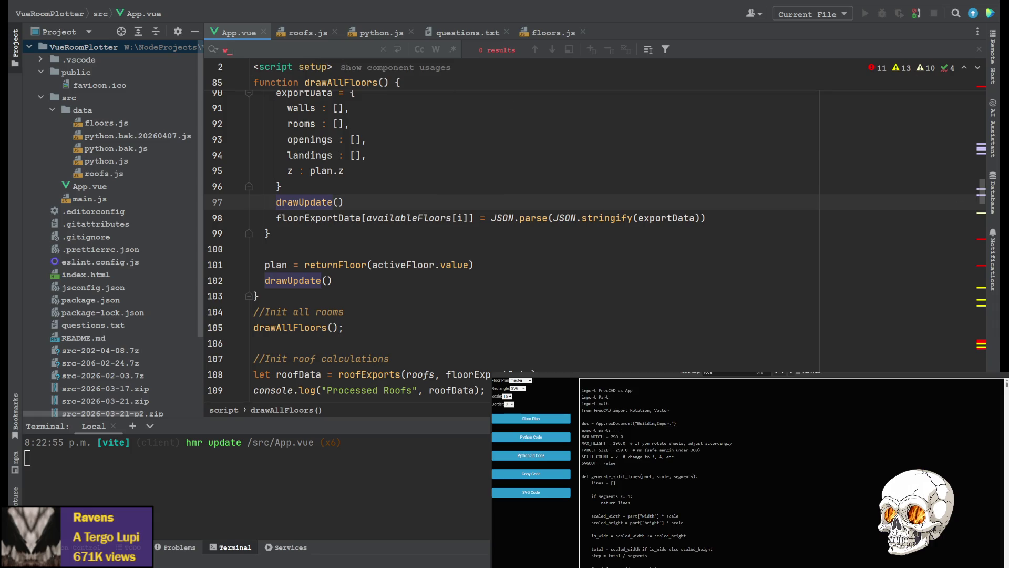
scroll(991, 447, down, 10)
scroll(990, 446, down, 5)
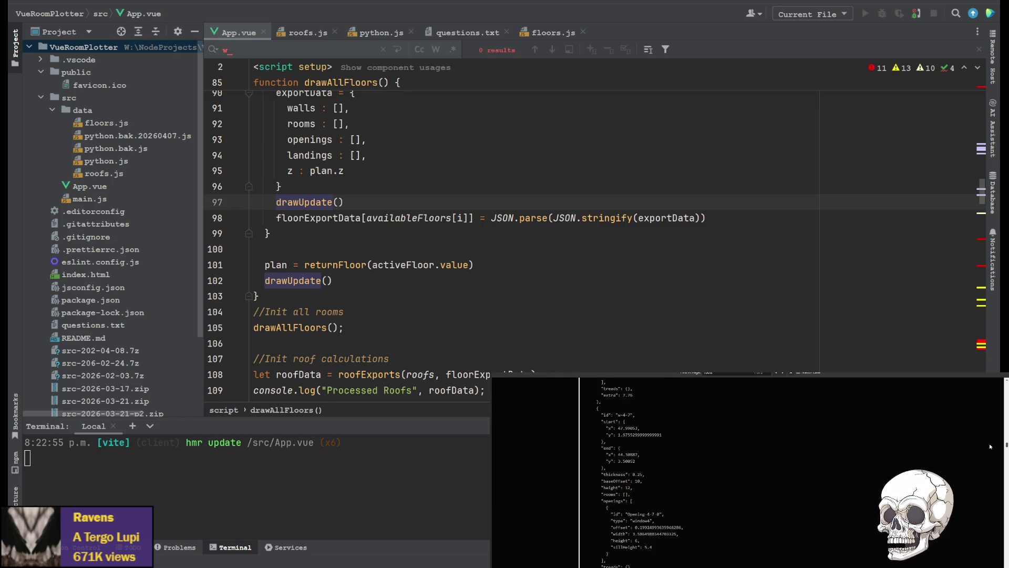
scroll(626, 472, down, 5)
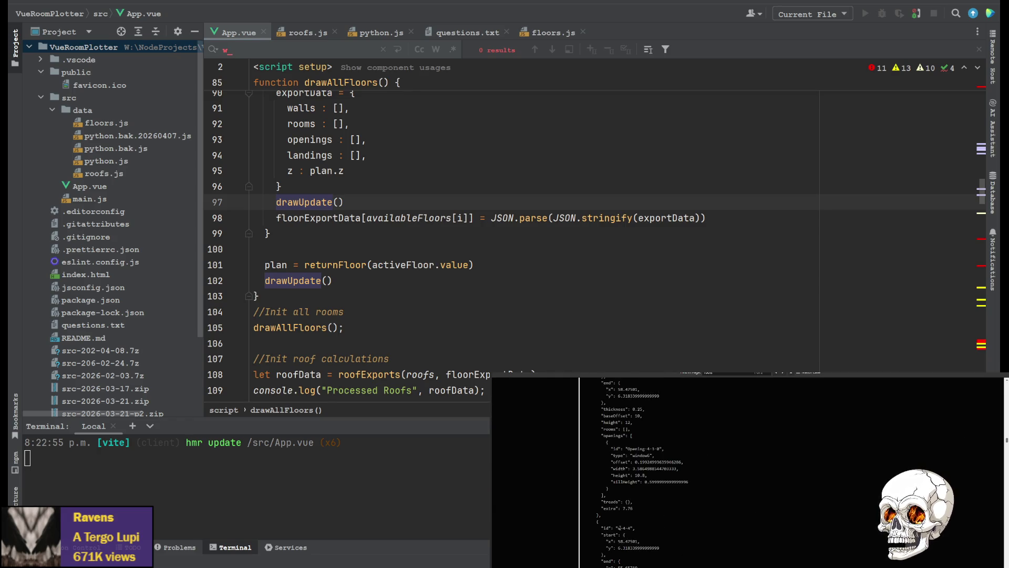
Select the w-4-4 id in the JSON output, check roofs.js for id lookups, and return to App.vue.
drag(617, 528, 635, 527)
double_click(606, 528)
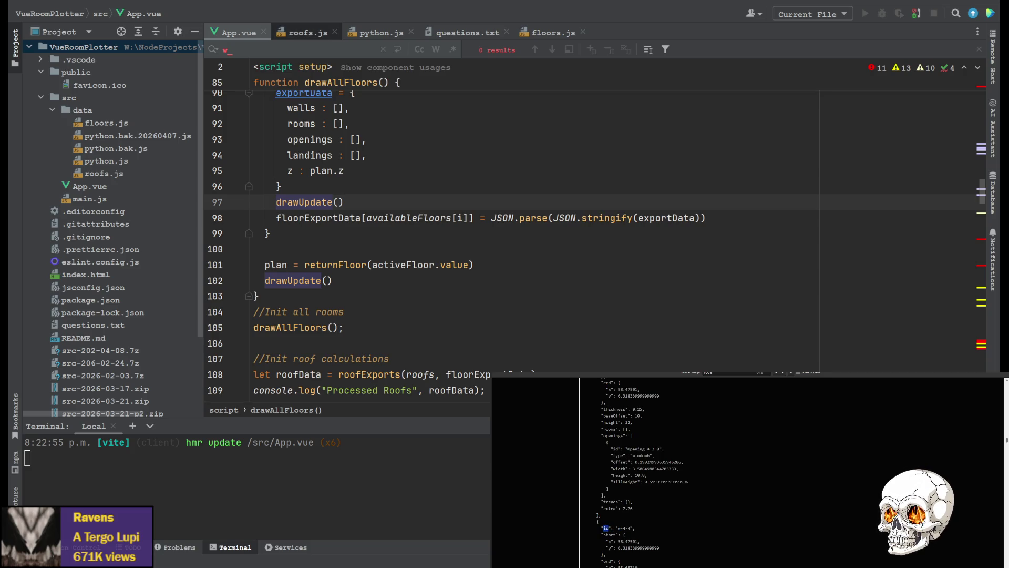
click(308, 33)
text(id)
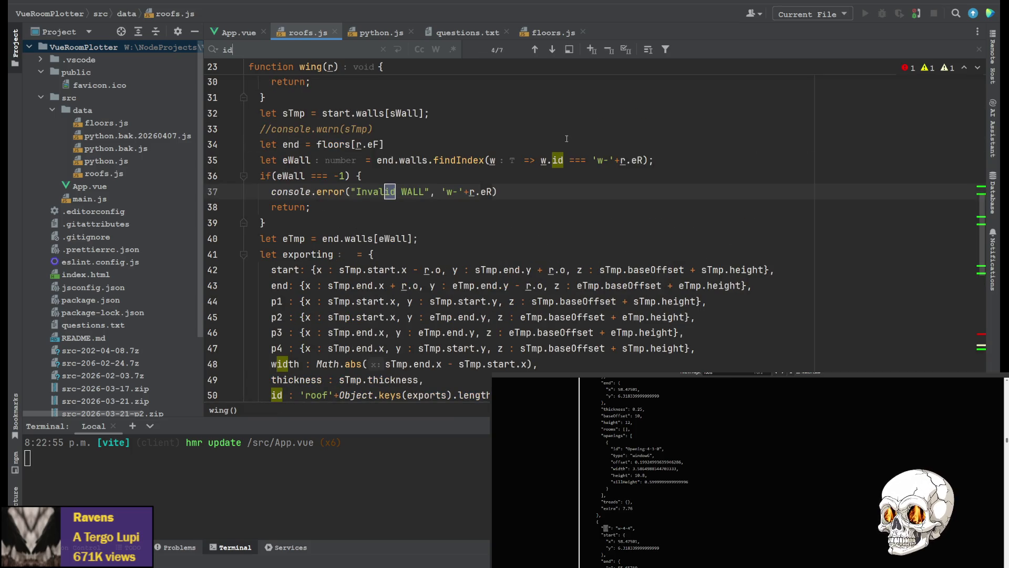
click(235, 31)
Step through App.vue's id matches to createWallData's e.id = 'l'+index landing line.
click(435, 140)
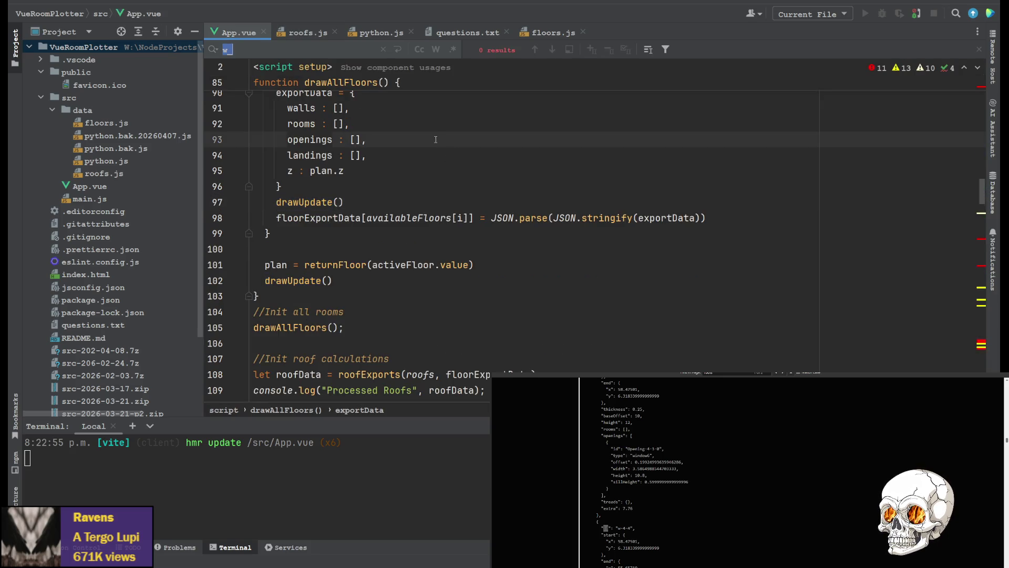
text(id)
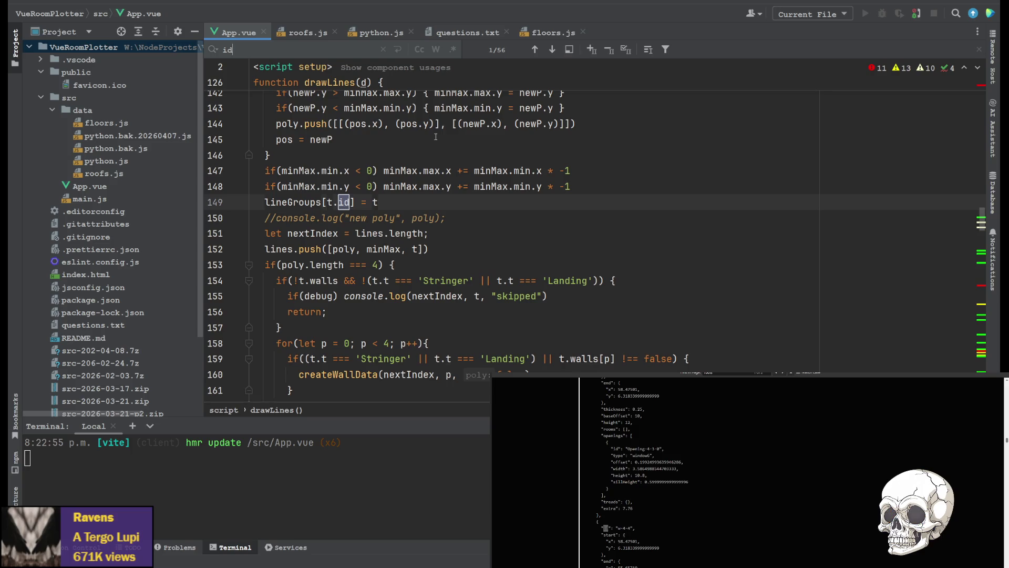
key(Return)
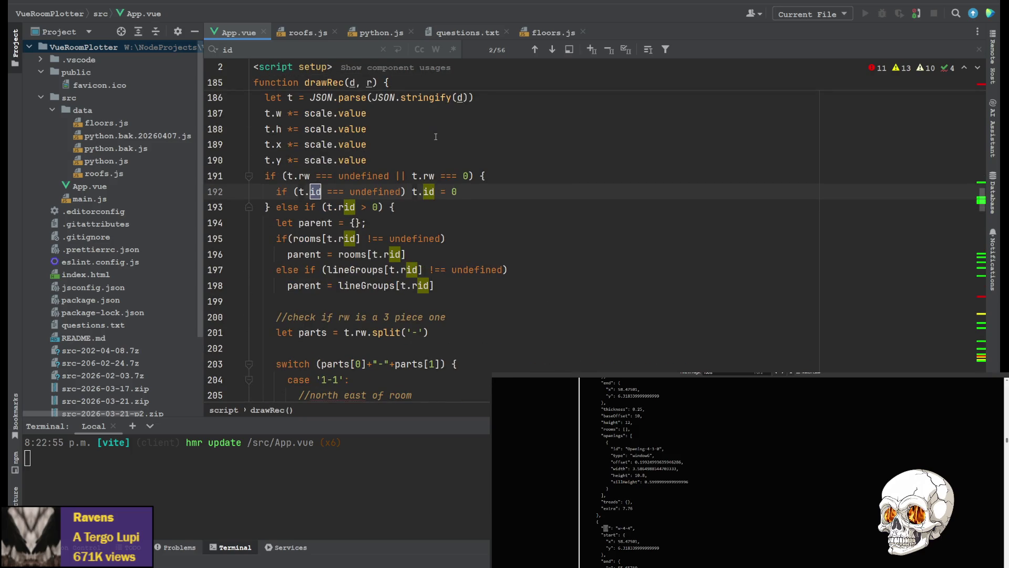
key(Return)
key(Return)
key(Return)
key(Return)
key(Return)
key(Return)
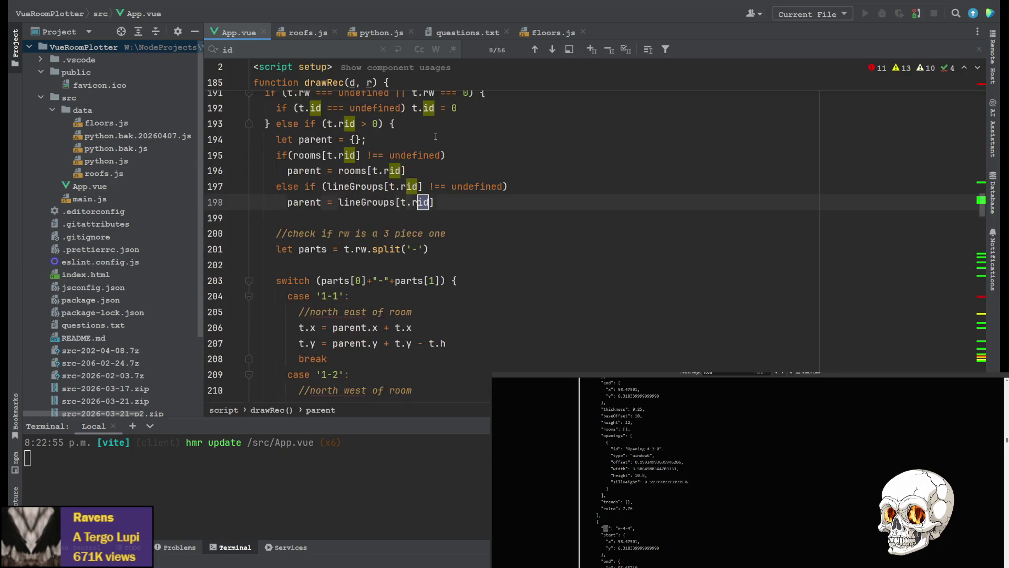
key(Return)
key(Return)
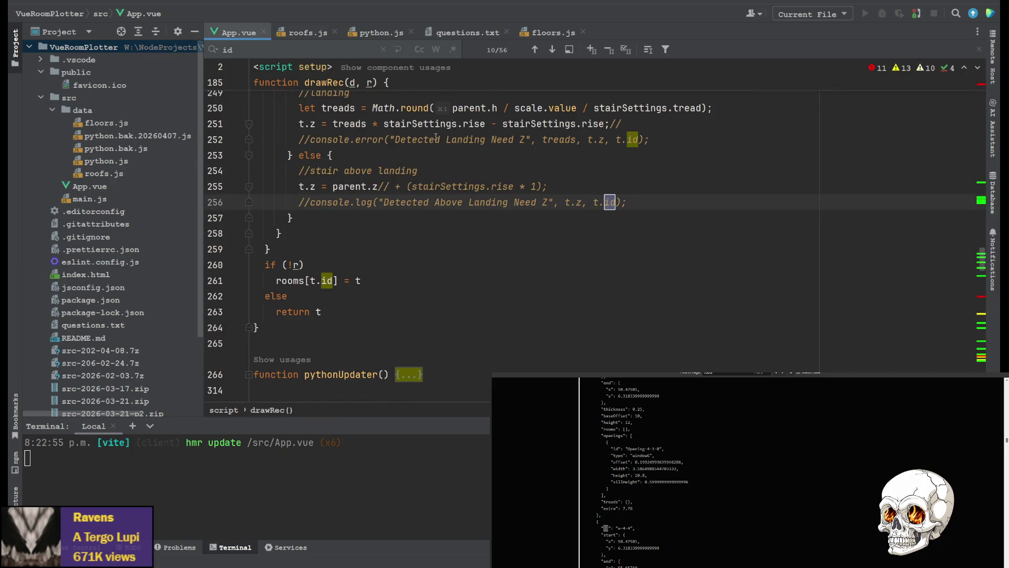
text( =)
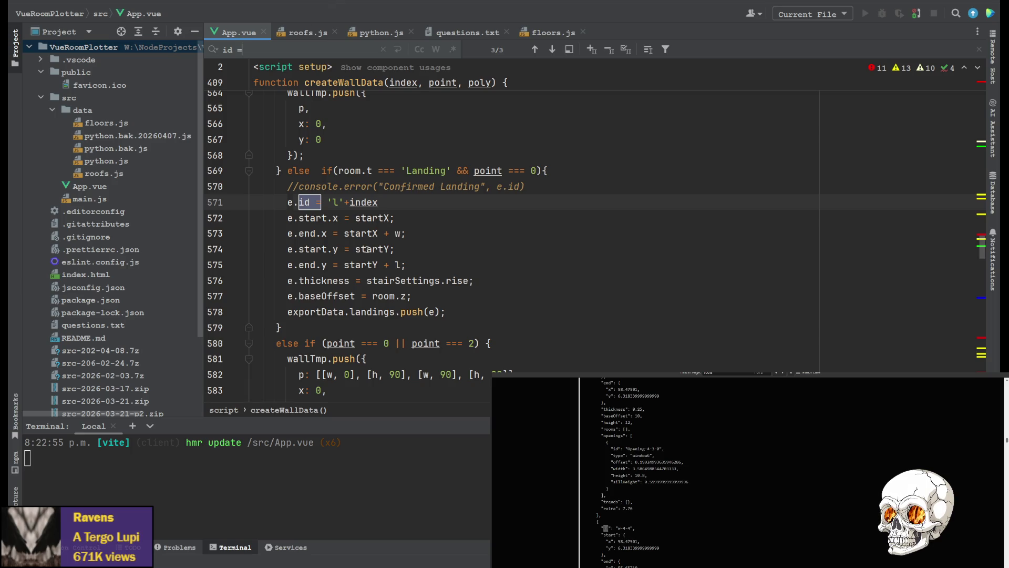
scroll(361, 156, up, 2)
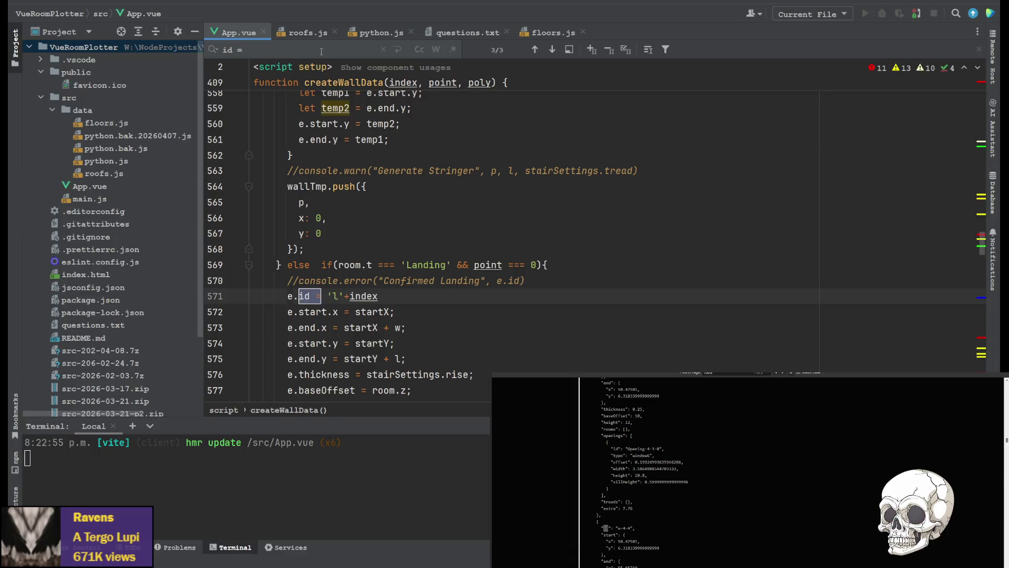
Find the 'w-' wall id line in createWallData, check its plan reference, then open floors.js.
key(Return)
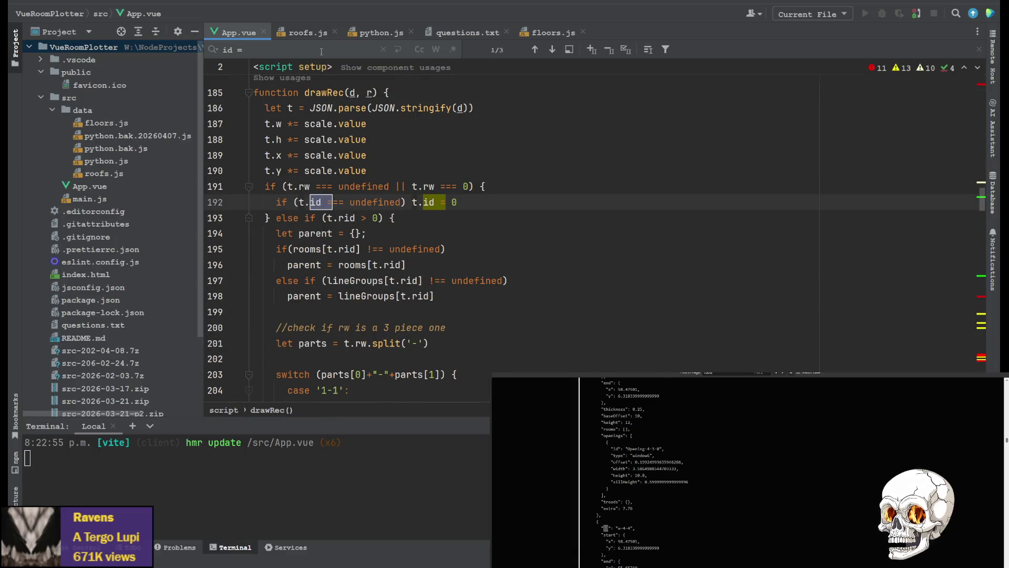
key(Return)
key(Return)
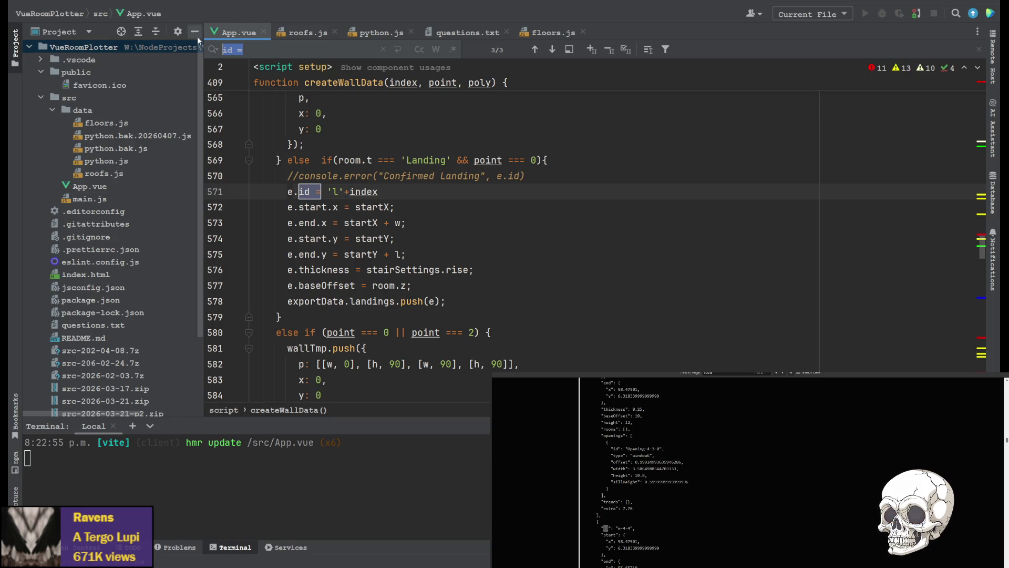
text(w-)
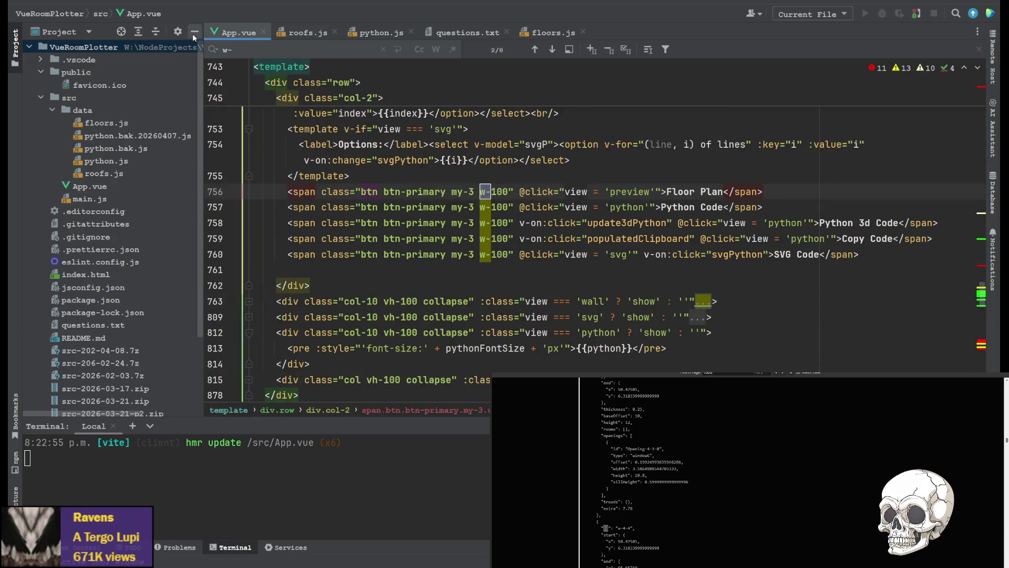
key(Return)
key(Return)
key(Return)
key(Return)
key(Return)
key(Return)
key(Return)
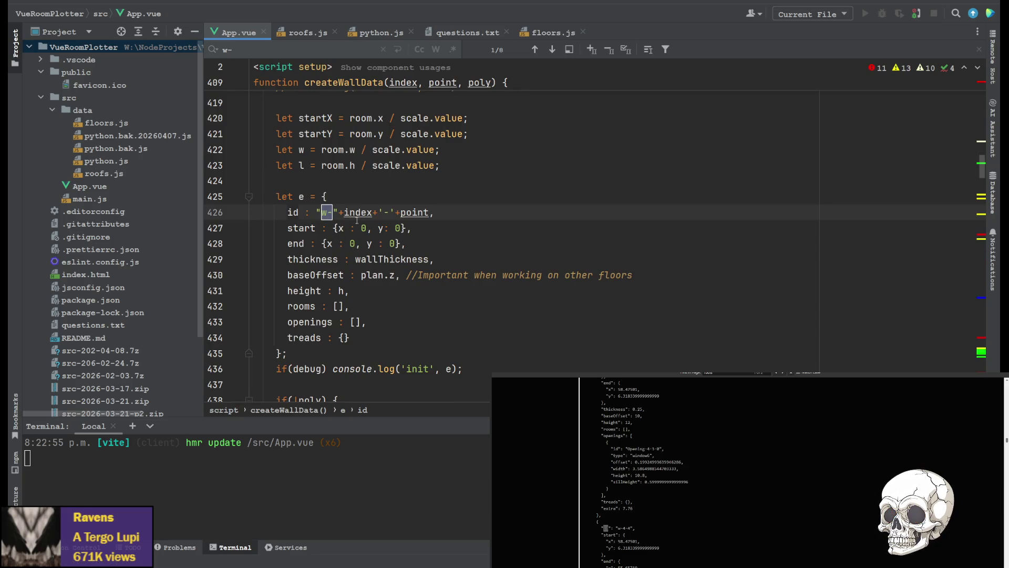
scroll(387, 257, up, 4)
scroll(387, 258, down, 1)
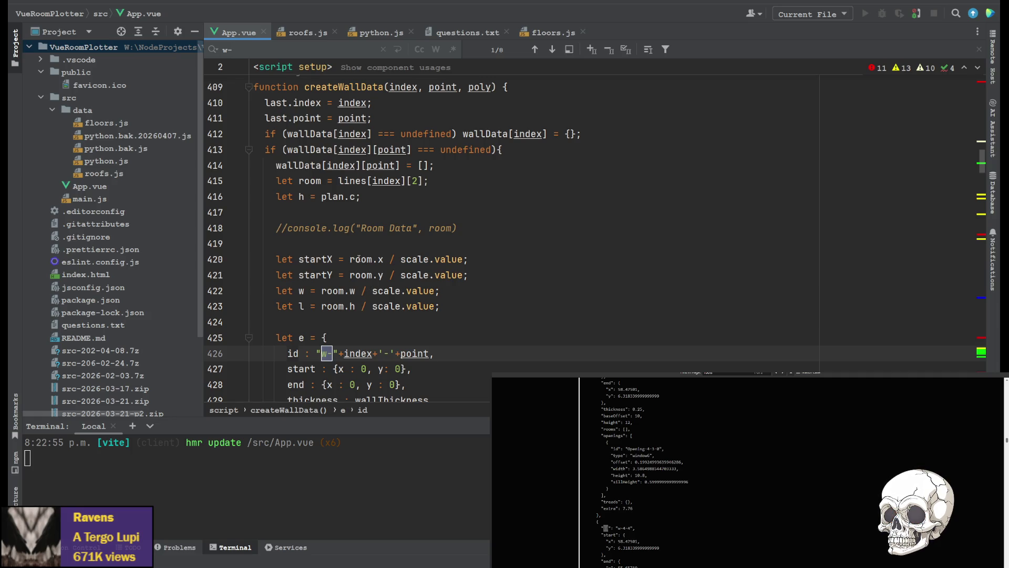
click(331, 197)
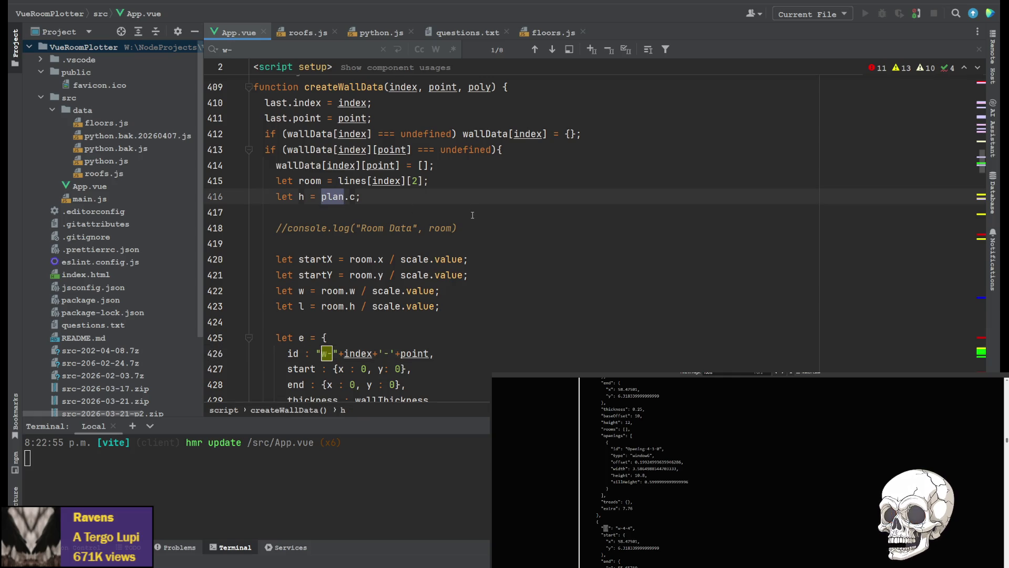
click(544, 32)
scroll(505, 221, up, 5)
scroll(295, 204, up, 3)
scroll(299, 213, up, 3)
scroll(306, 225, up, 3)
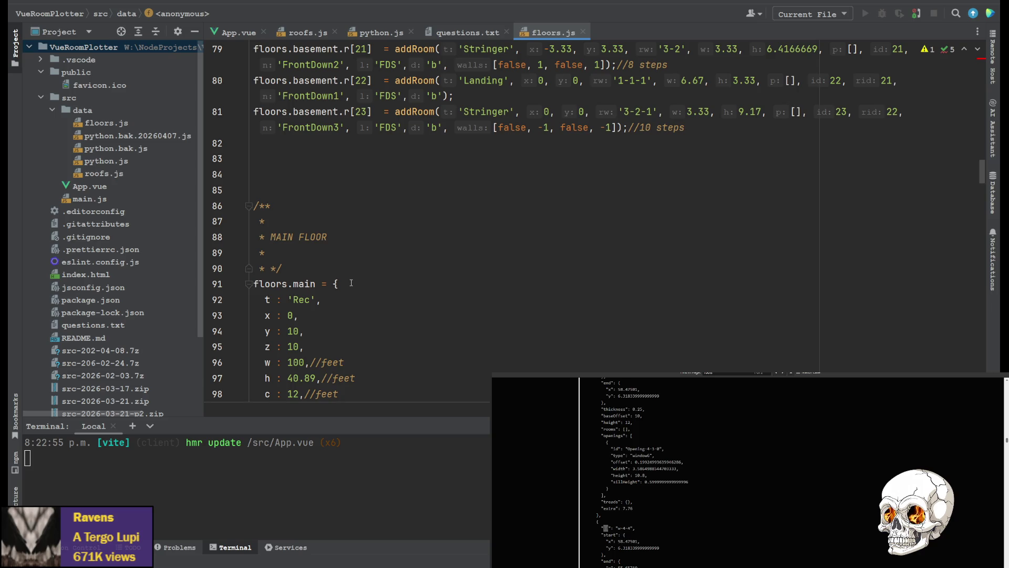
scroll(345, 276, down, 2)
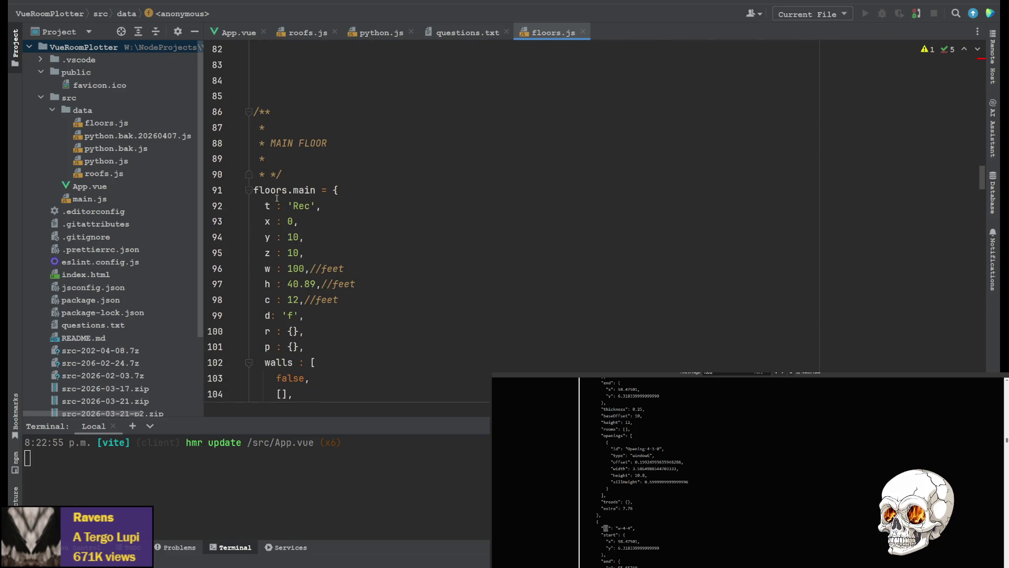
scroll(289, 261, down, 1)
scroll(288, 260, down, 1)
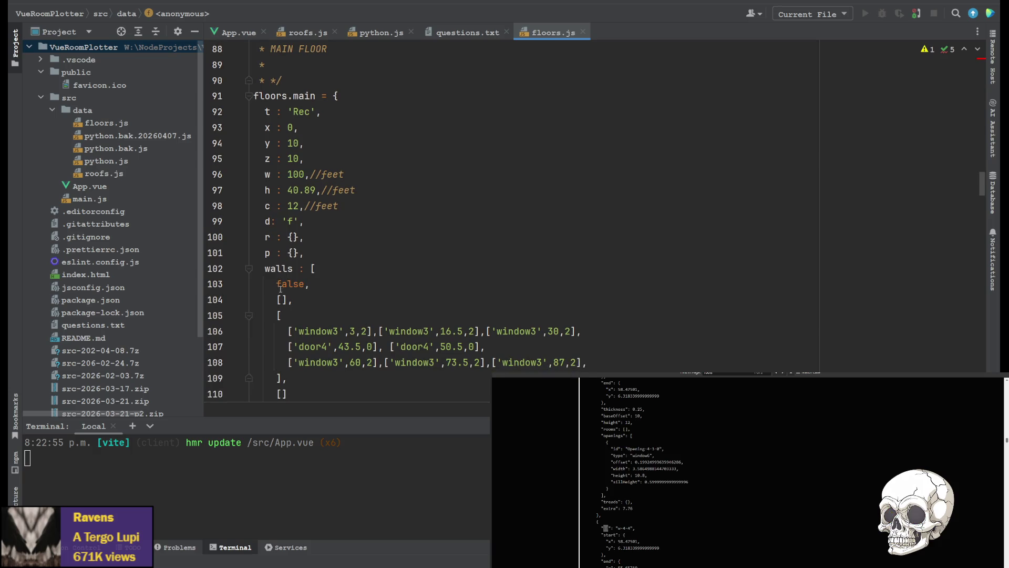
scroll(289, 271, up, 1)
Insert id : 'main', into floors.main and id : 'sec', into floors.second.
click(289, 143)
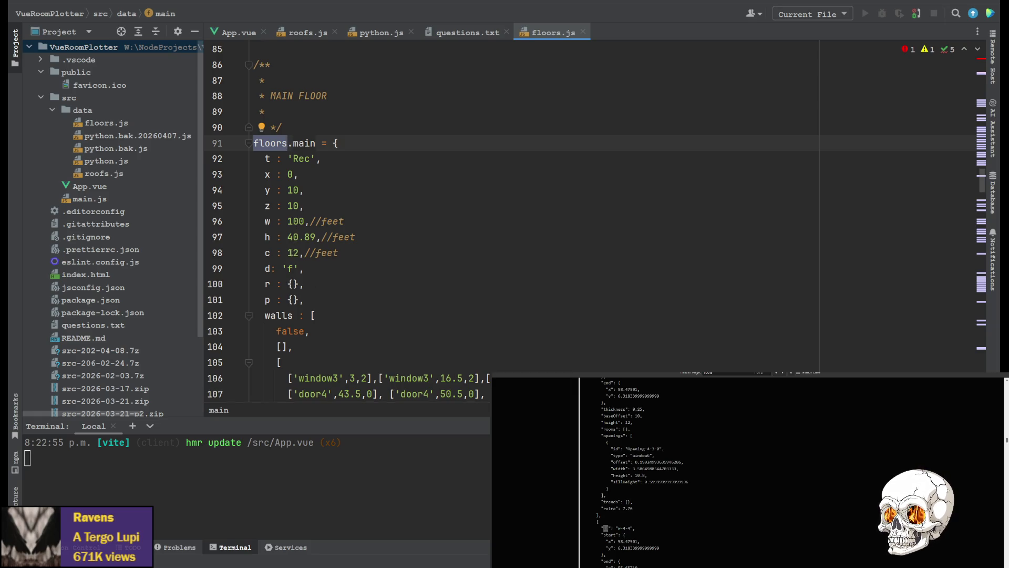
scroll(291, 252, down, 2)
scroll(290, 251, down, 2)
scroll(289, 252, down, 1)
scroll(290, 256, up, 3)
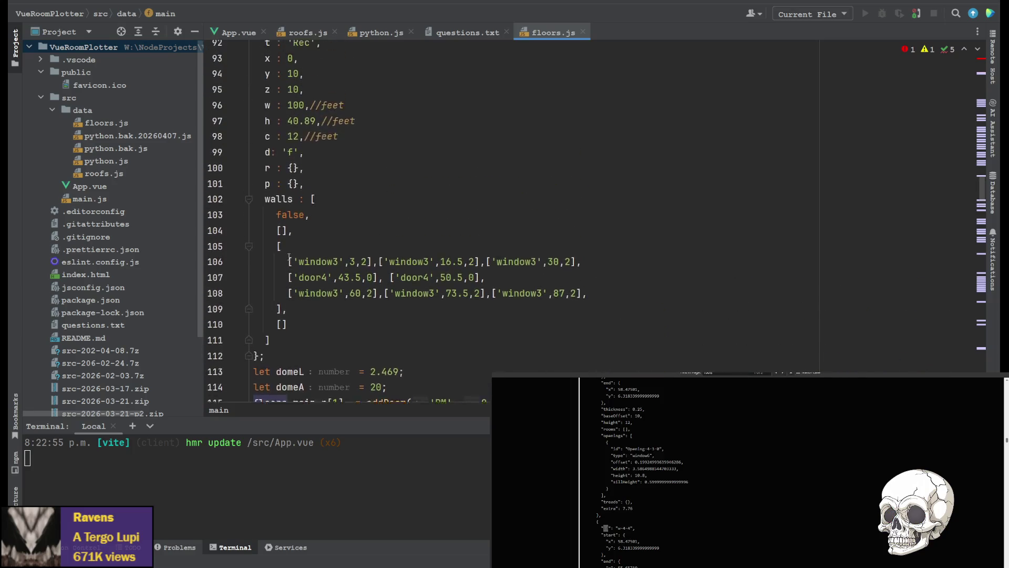
scroll(289, 261, up, 2)
scroll(275, 270, down, 2)
scroll(316, 253, up, 2)
scroll(355, 245, up, 4)
click(377, 237)
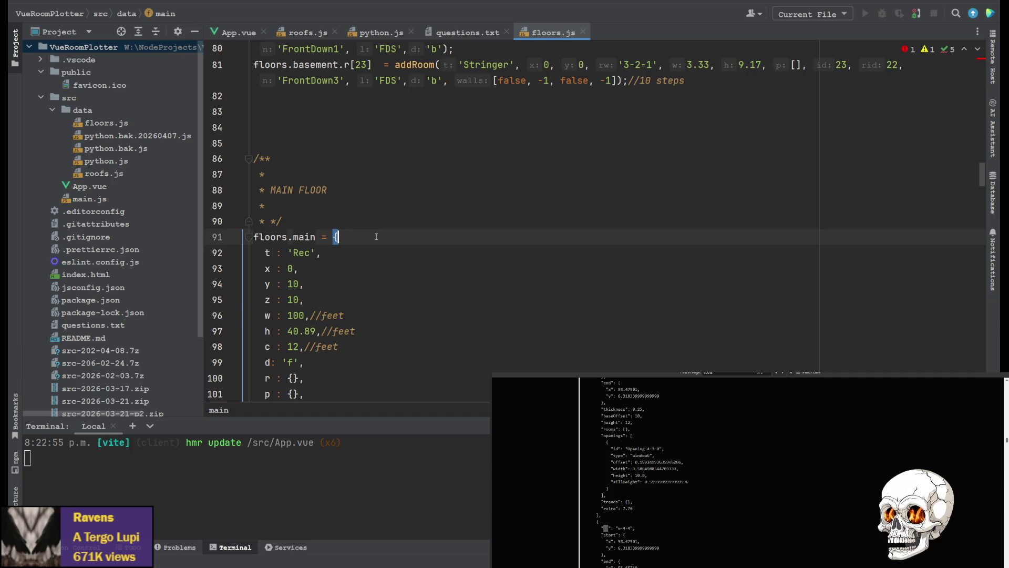
key(Return)
text(id : )
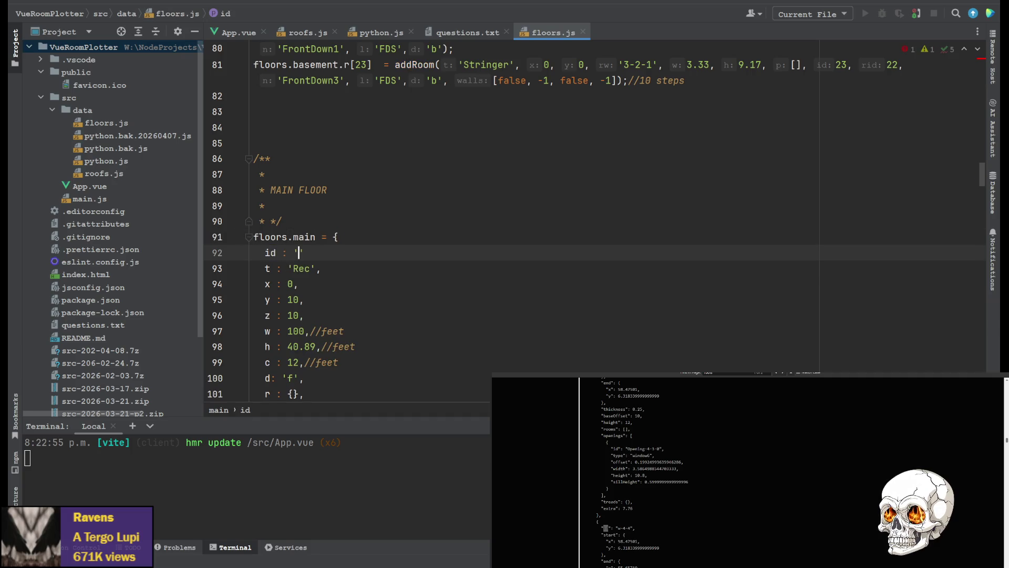
text('main',)
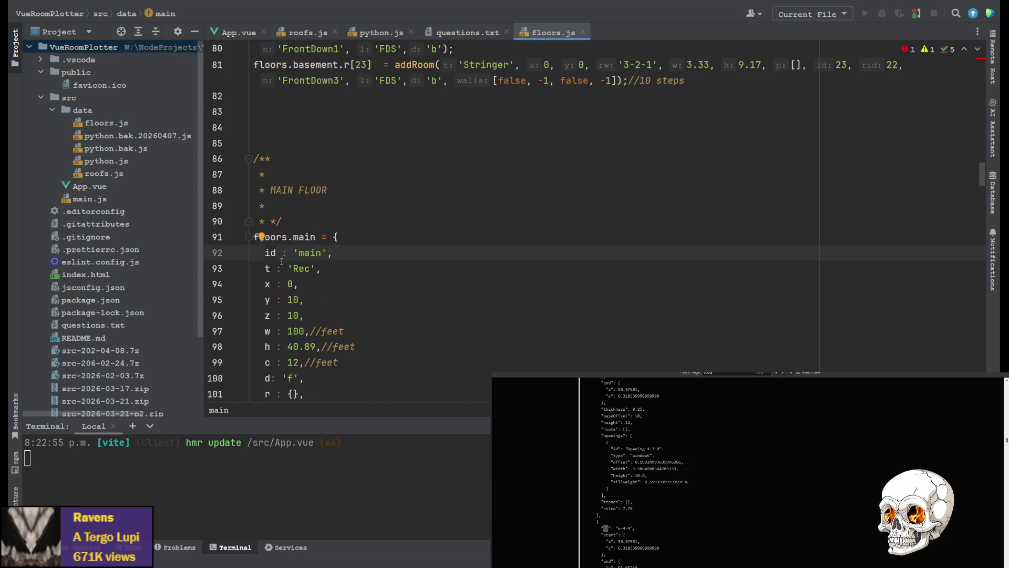
scroll(280, 262, down, 9)
scroll(283, 265, down, 5)
scroll(288, 269, down, 4)
scroll(293, 272, down, 2)
scroll(294, 273, down, 3)
scroll(347, 252, up, 2)
click(401, 233)
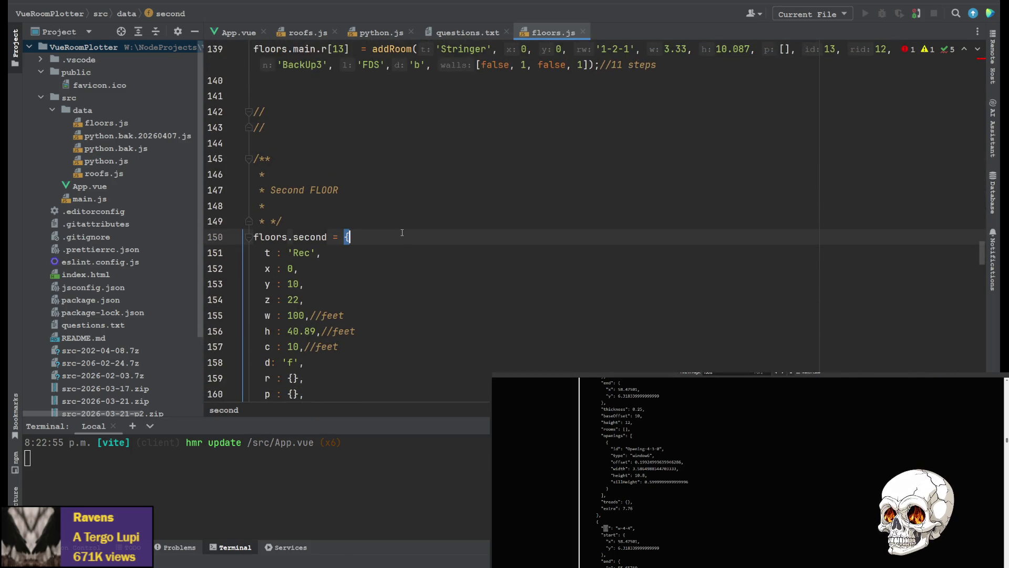
key(Return)
text(id : 'sec')
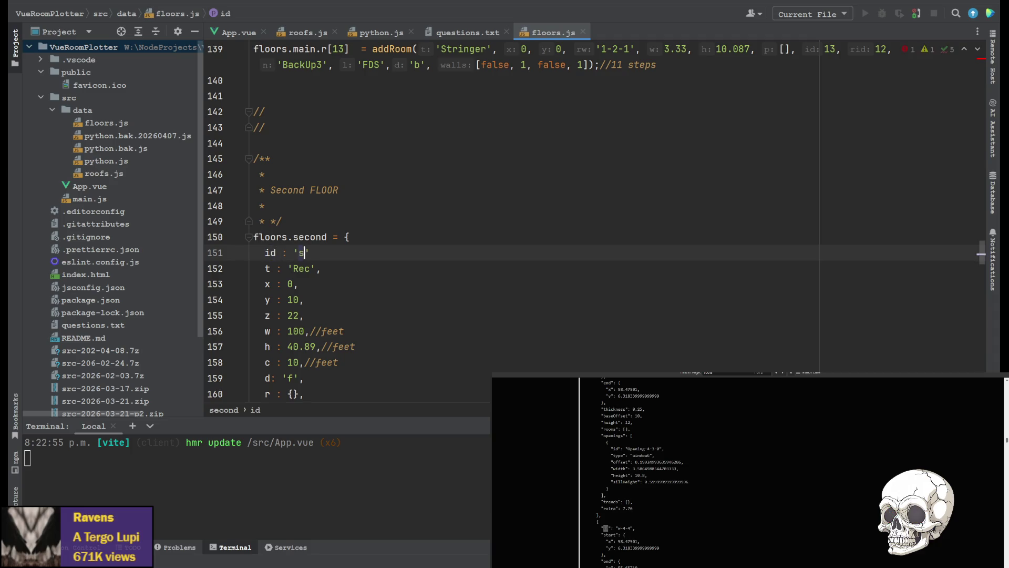
text(,)
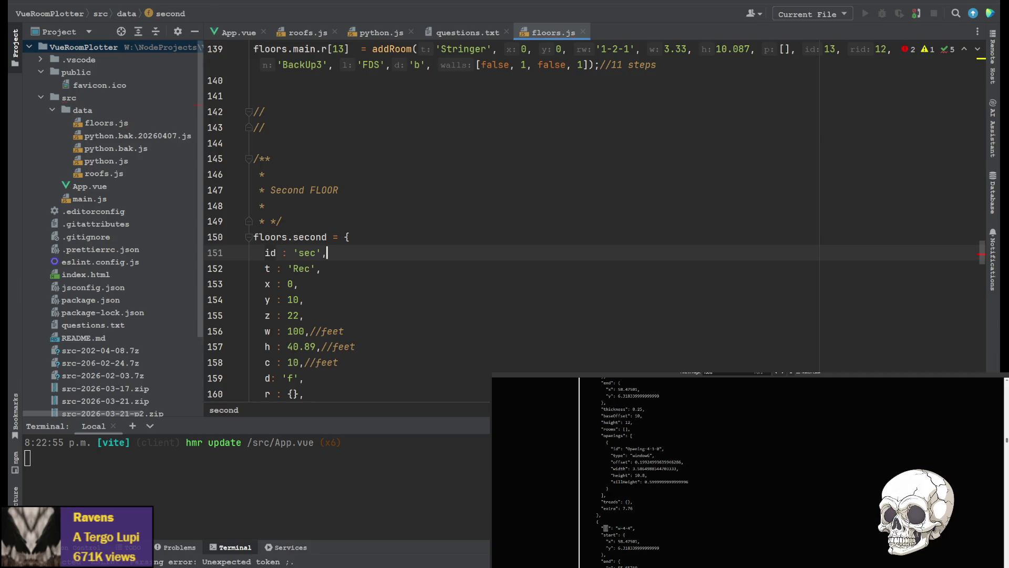
scroll(408, 207, up, 4)
scroll(408, 208, up, 4)
scroll(407, 207, up, 3)
scroll(408, 207, up, 4)
scroll(408, 208, up, 4)
scroll(407, 207, down, 1)
scroll(408, 207, down, 10)
scroll(347, 222, down, 9)
scroll(347, 222, down, 3)
scroll(347, 223, down, 5)
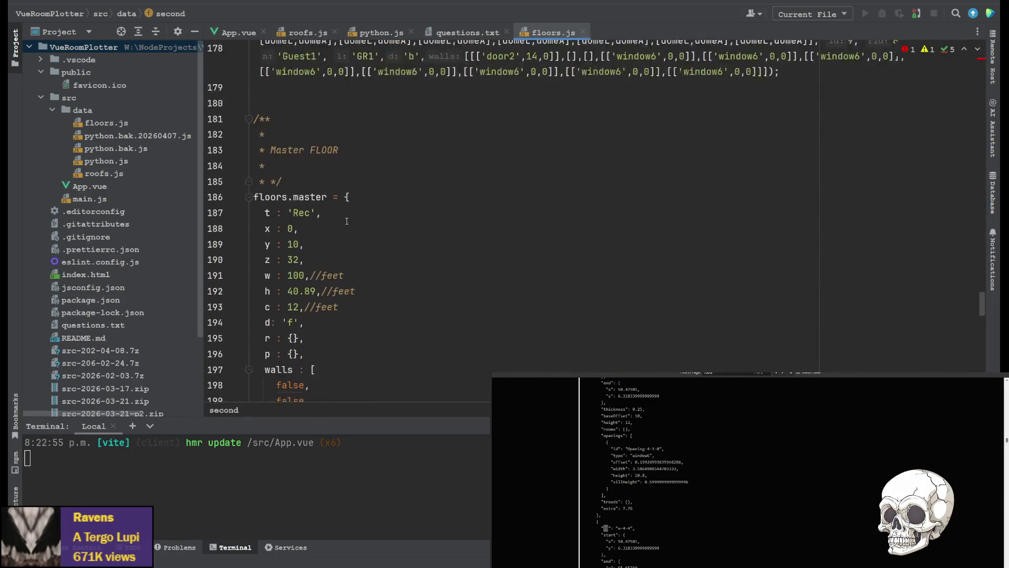
scroll(346, 223, down, 1)
Insert an id line into floors.master, then return to App.vue's createWallData code.
click(351, 159)
key(Return)
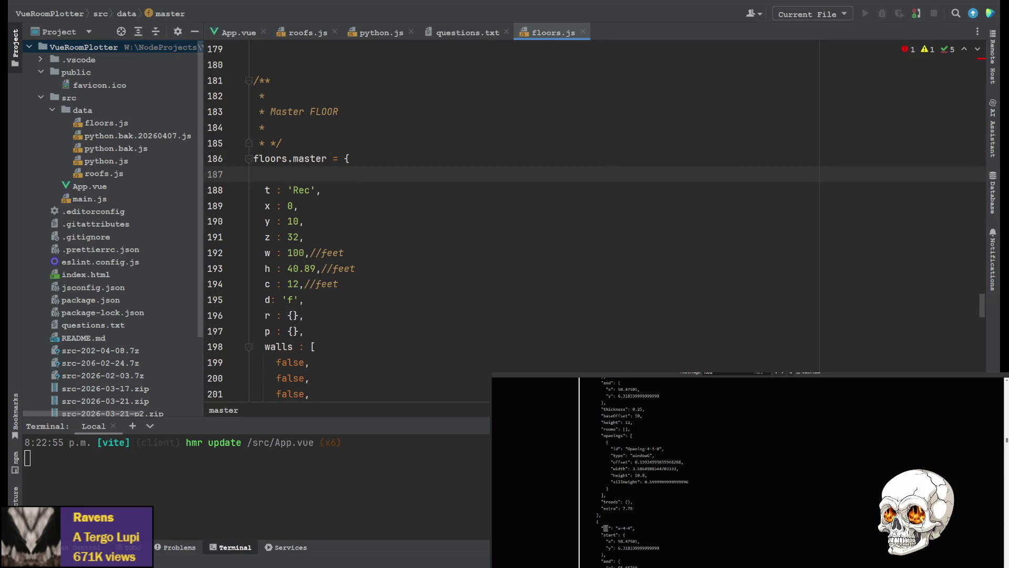
text(id : 'mst')
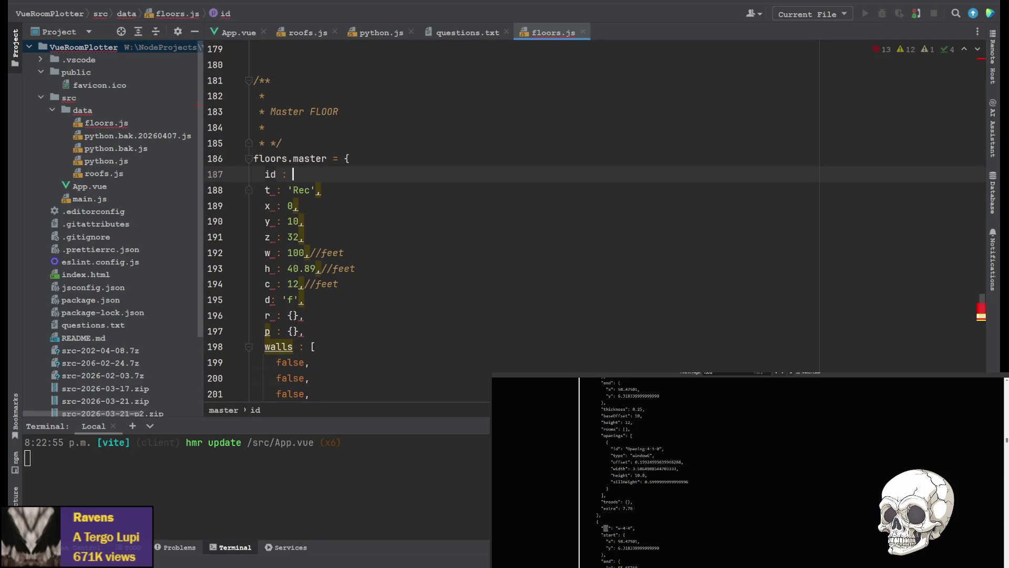
text(,)
scroll(337, 153, down, 3)
scroll(336, 152, down, 3)
scroll(337, 153, down, 3)
scroll(337, 152, down, 2)
scroll(337, 153, down, 1)
scroll(337, 153, down, 2)
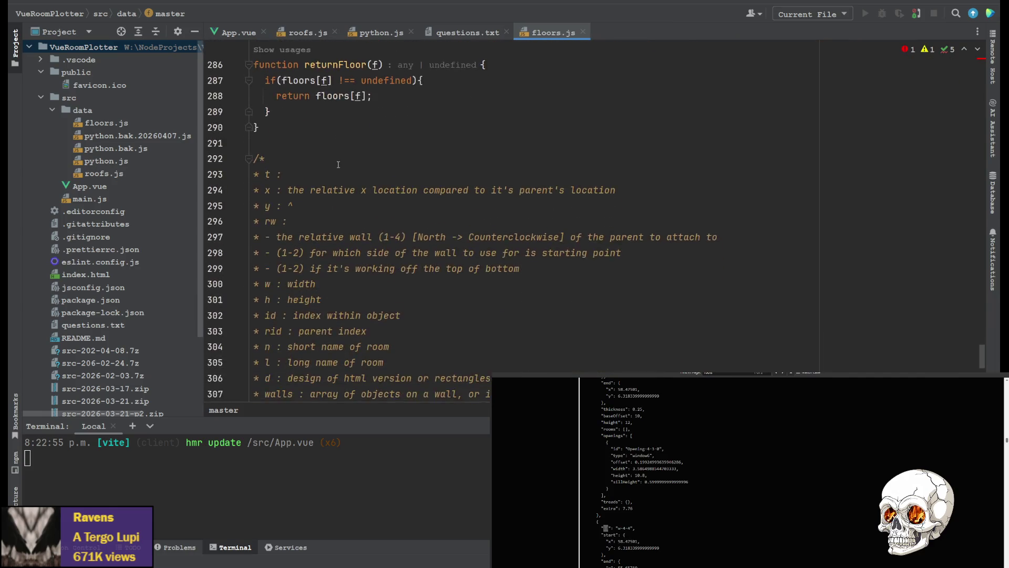
scroll(328, 216, up, 6)
scroll(319, 248, up, 3)
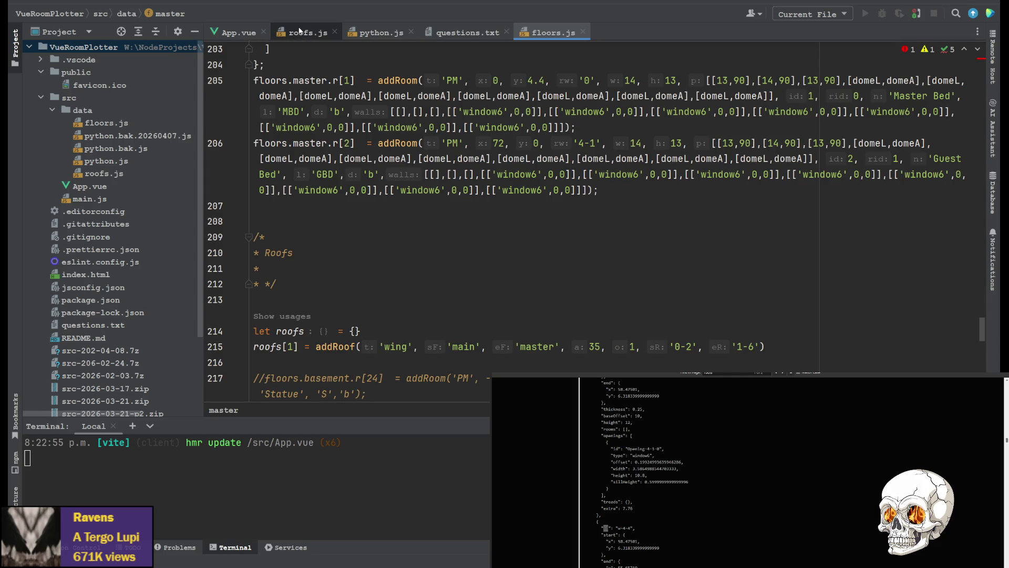
click(237, 32)
scroll(360, 212, down, 1)
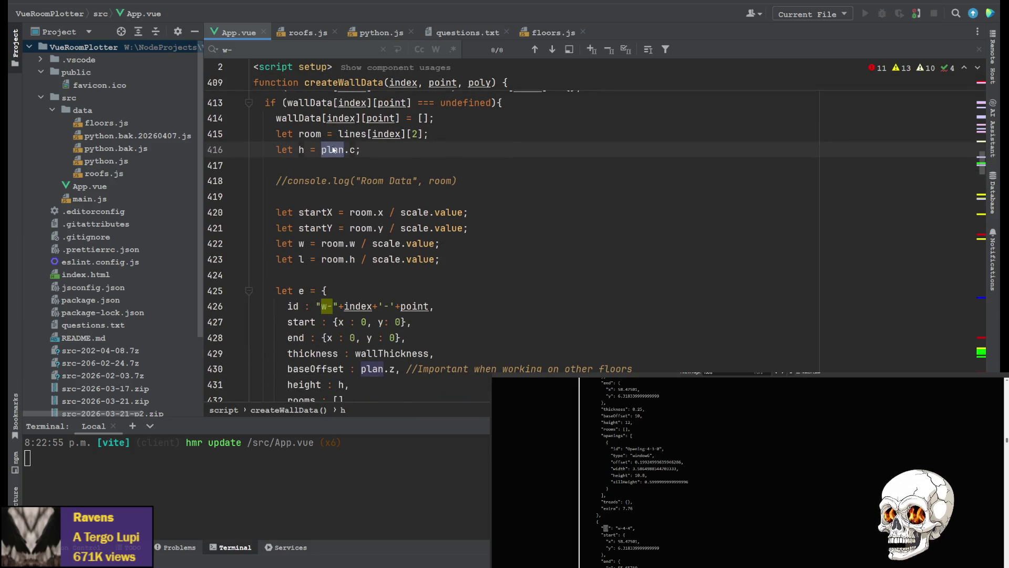
Insert the plan. reference into the wall id expression on line 426 and tidy the extra plus.
click(350, 150)
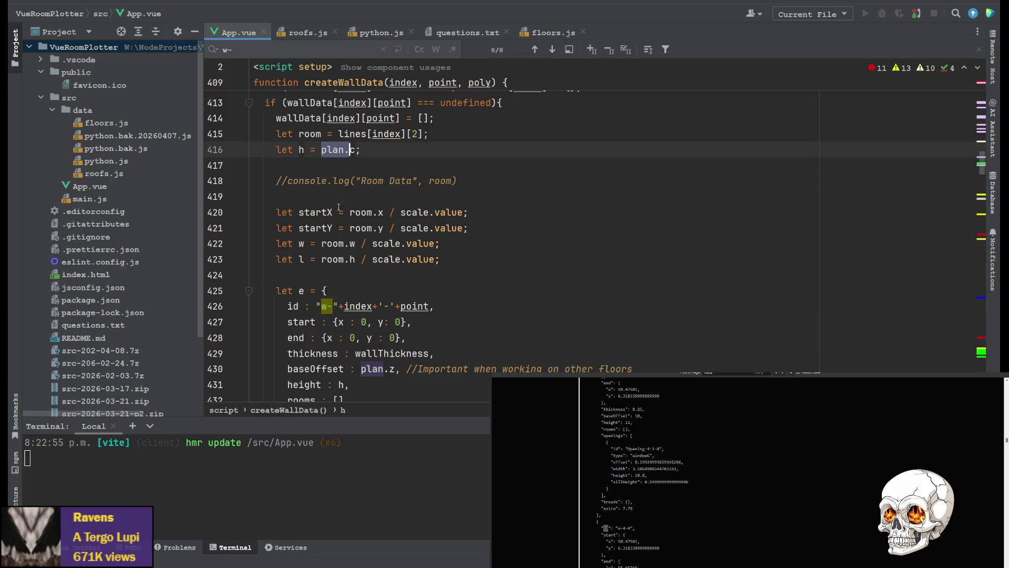
click(342, 306)
text(plan.+)
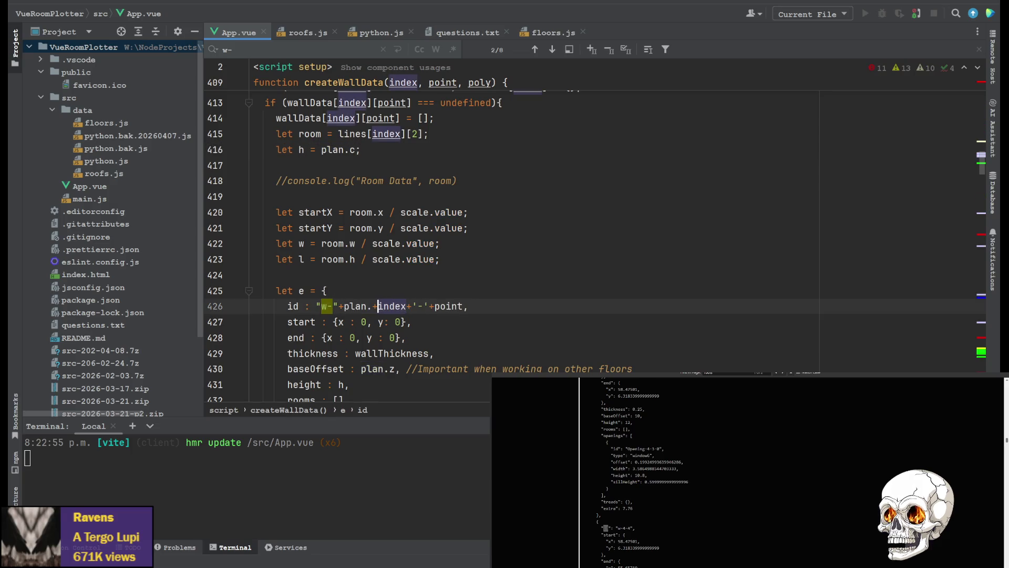
key(BackSpace)
text(id)
text(+"-")
text(")
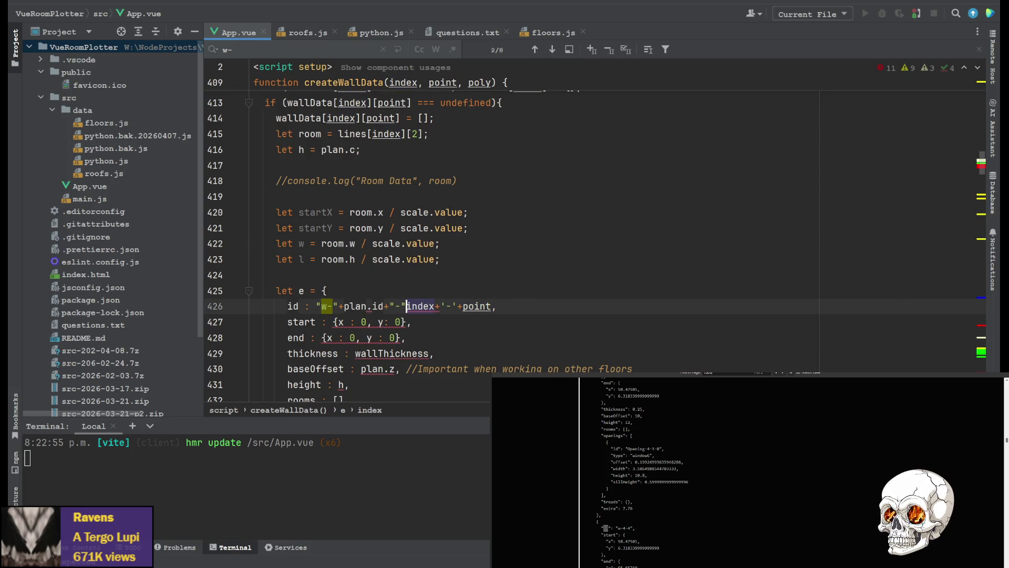
text(+)
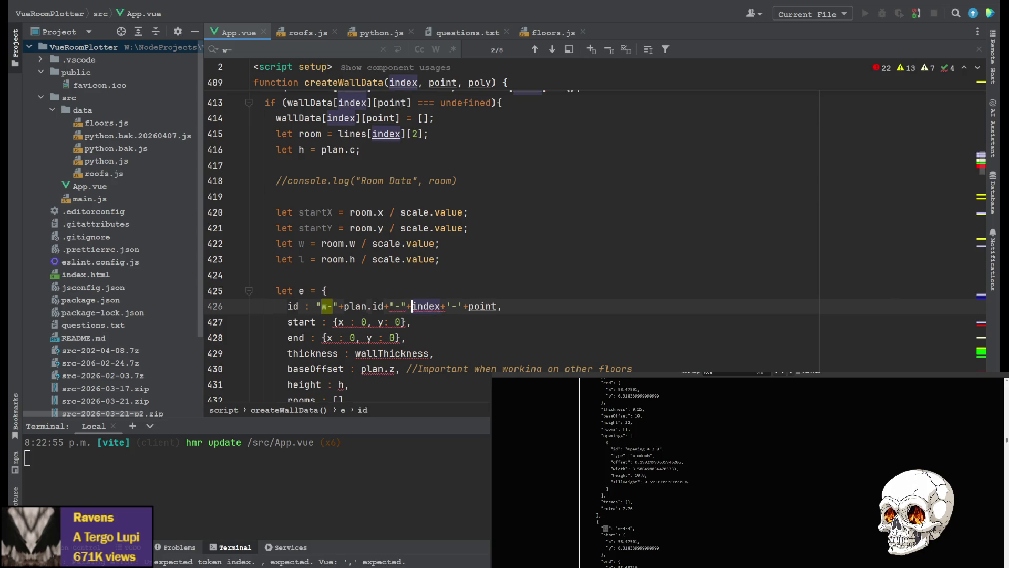
click(404, 286)
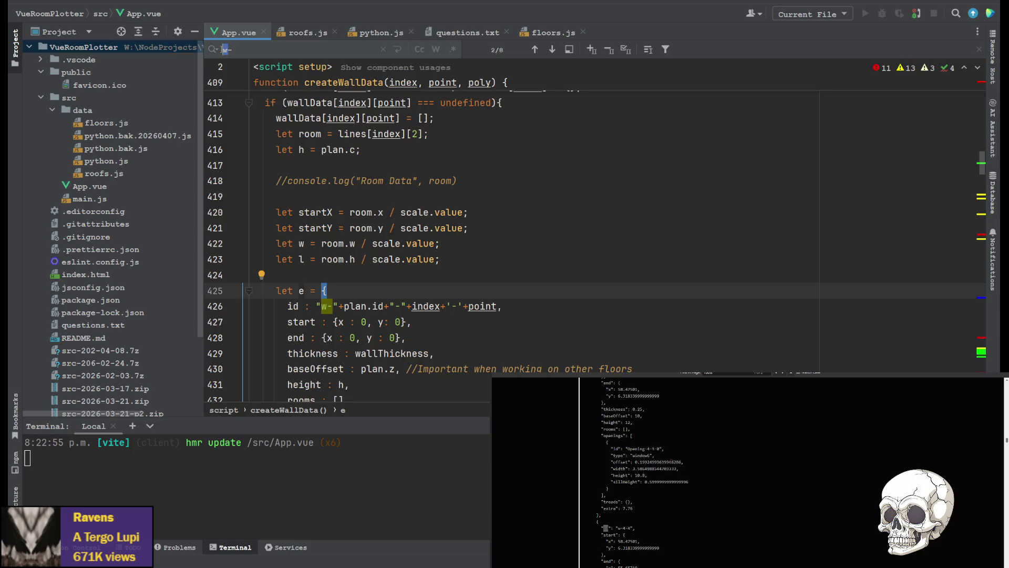
Search App.vue for 'l' and step through the matches to reach the landing id assignment.
key(BackSpace)
text(l)
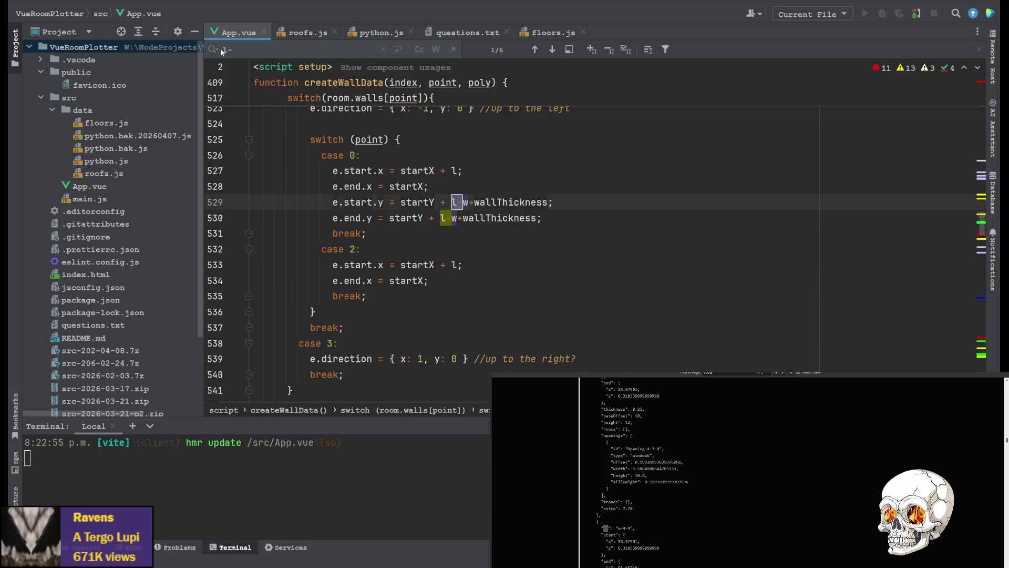
key(Return)
key(Return)
key(Return)
key(Return)
key(Return)
key(Return)
key(Return)
key(Return)
key(Return)
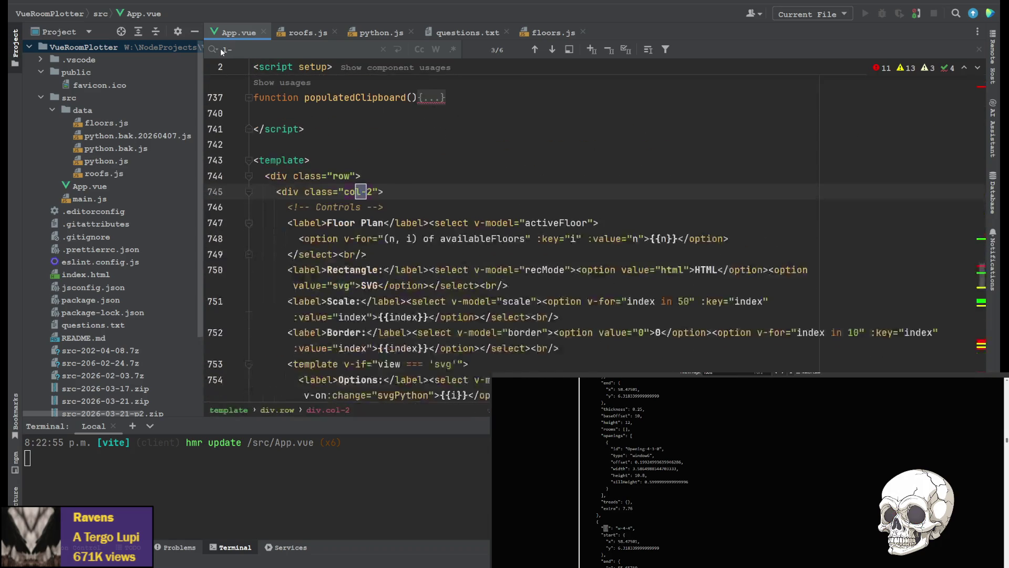
key(Return)
key(Return)
key(Return)
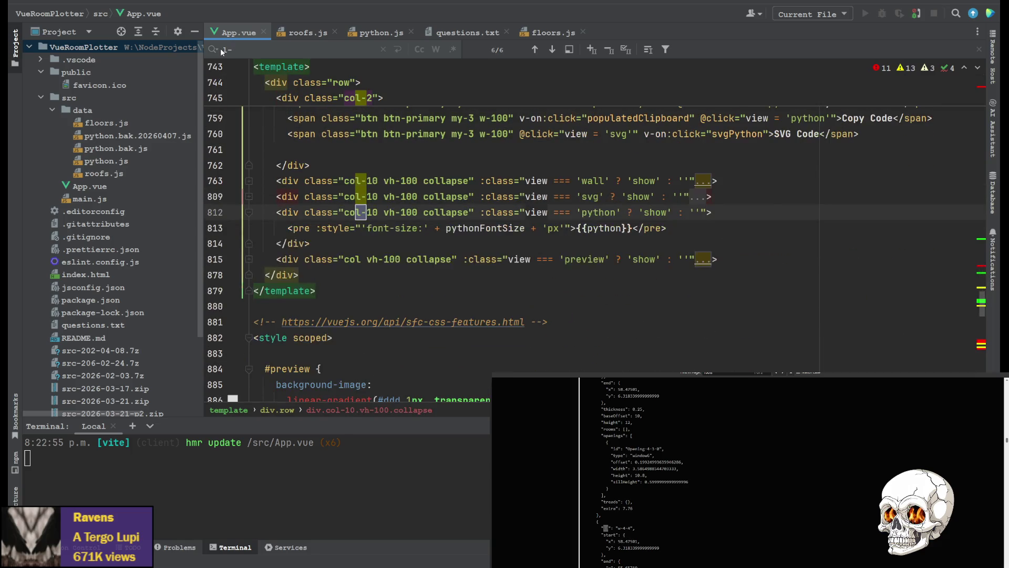
key(Return)
key(Return)
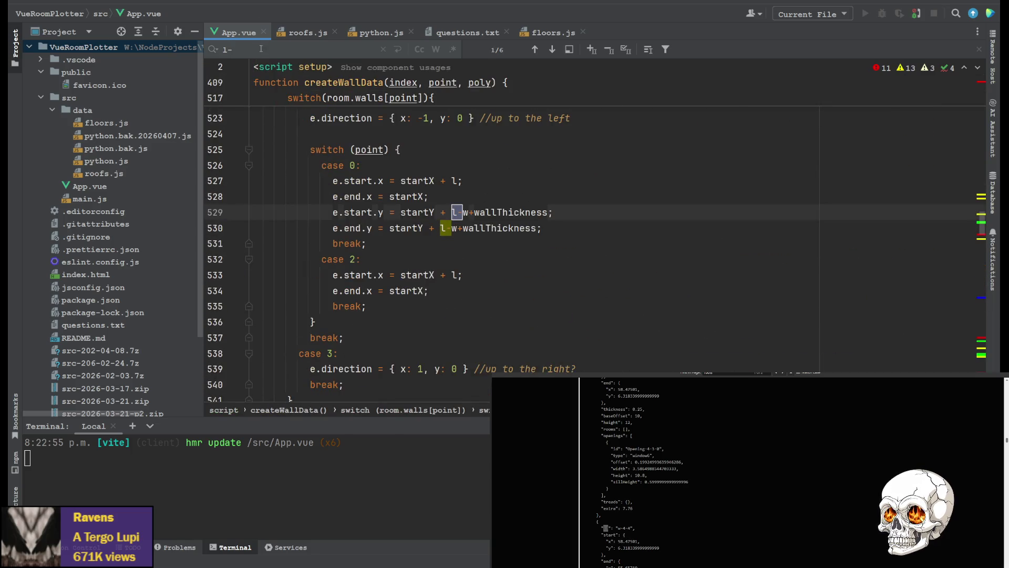
text(id)
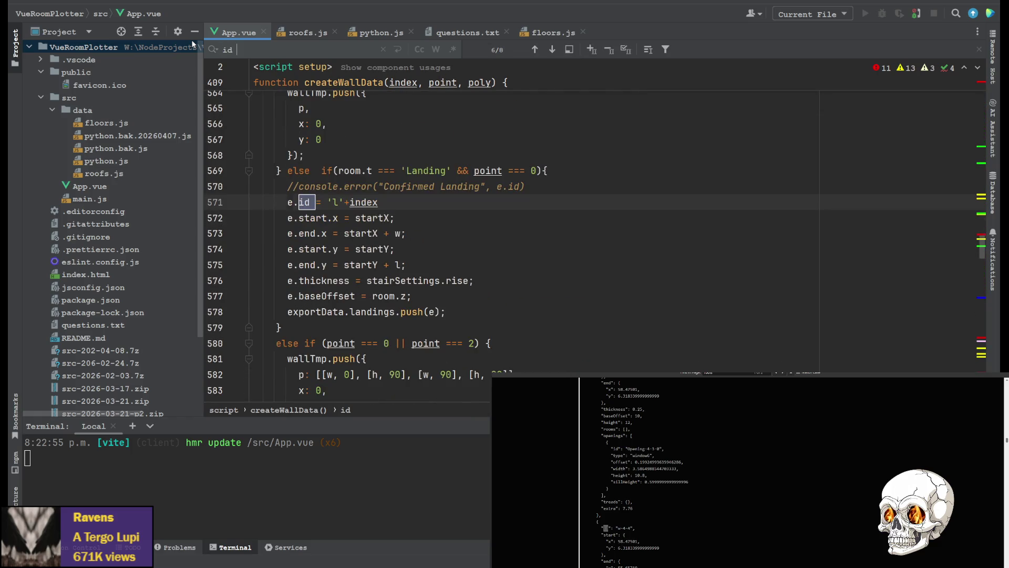
scroll(394, 305, up, 4)
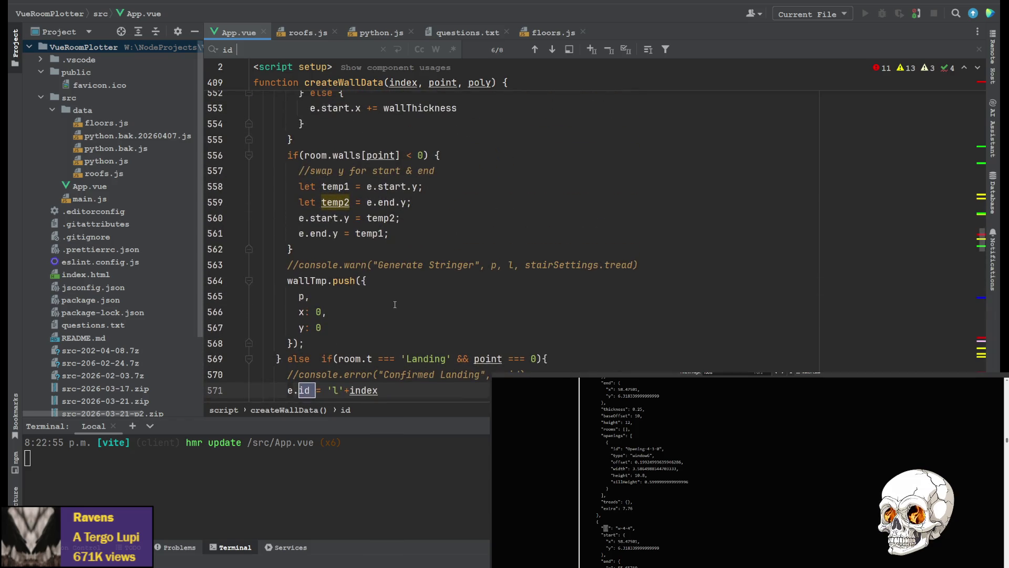
scroll(346, 299, down, 2)
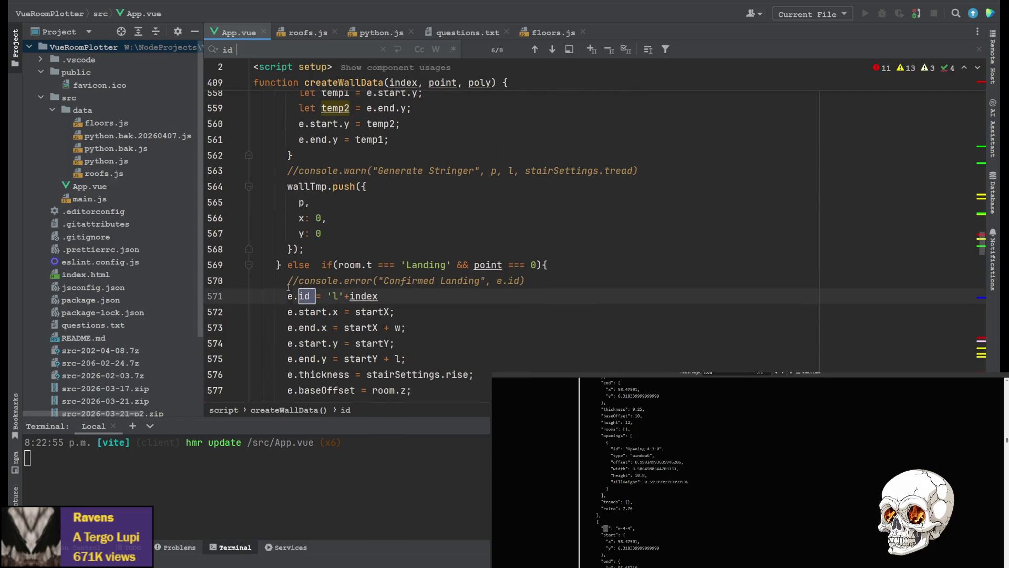
scroll(287, 289, up, 1)
scroll(286, 275, up, 3)
scroll(286, 265, up, 3)
scroll(284, 256, up, 3)
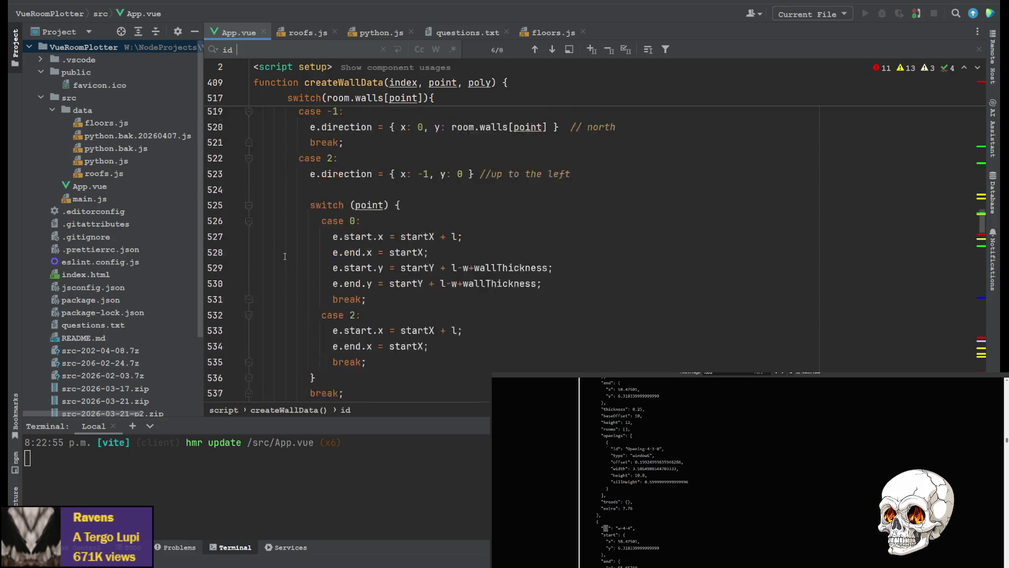
scroll(285, 256, up, 5)
scroll(286, 292, up, 1)
scroll(288, 326, up, 1)
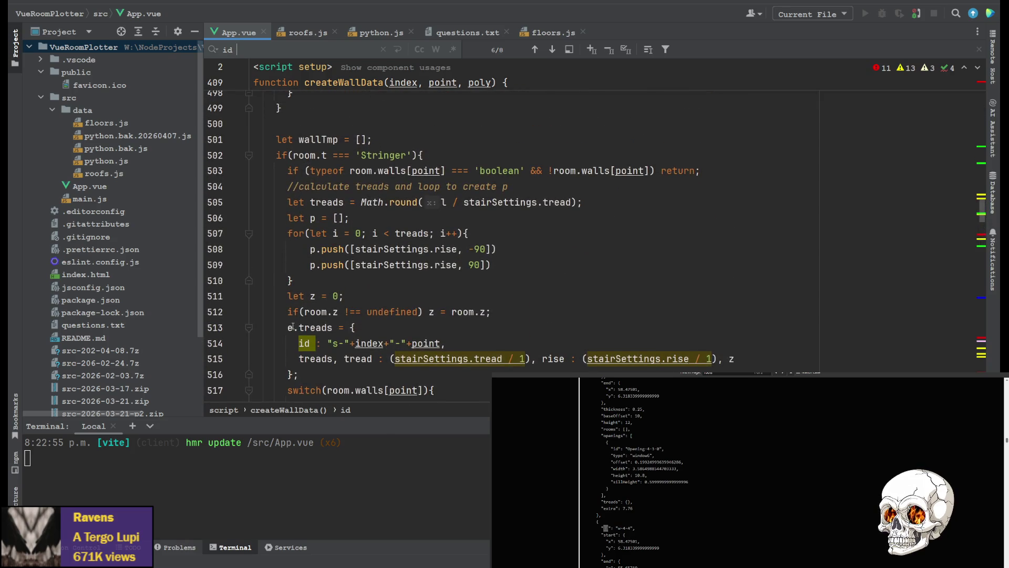
scroll(290, 327, down, 1)
scroll(290, 308, up, 2)
scroll(289, 284, up, 1)
scroll(288, 260, up, 3)
scroll(286, 272, up, 3)
scroll(283, 282, up, 3)
scroll(279, 294, up, 2)
scroll(278, 292, up, 2)
scroll(276, 290, up, 3)
scroll(275, 286, up, 5)
scroll(274, 285, up, 2)
scroll(272, 284, up, 2)
scroll(269, 286, up, 1)
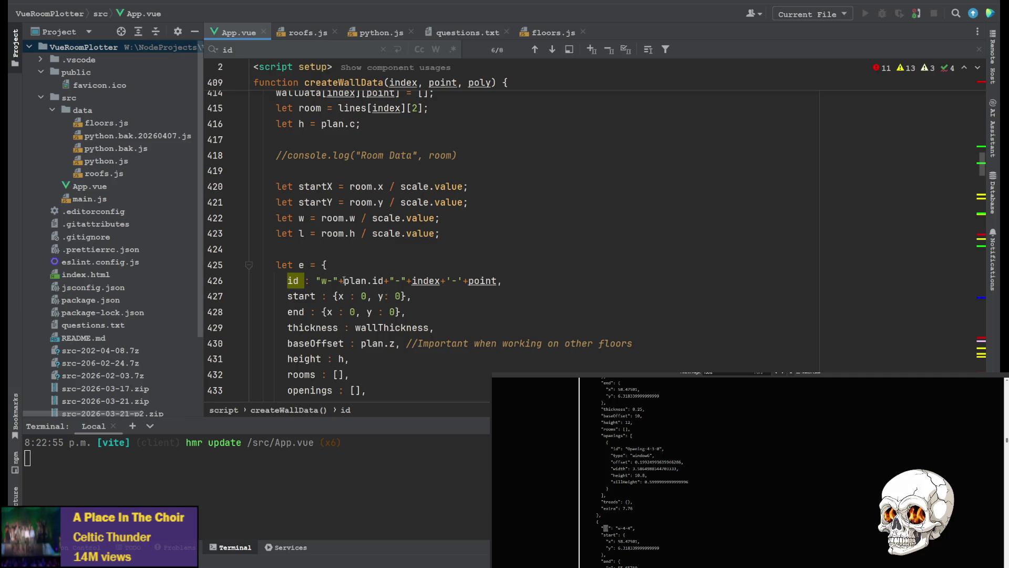
Copy the +plan.id+ piece from the wall id and insert it into the stair tread and landing ids.
drag(344, 281, 379, 281)
scroll(359, 312, down, 1)
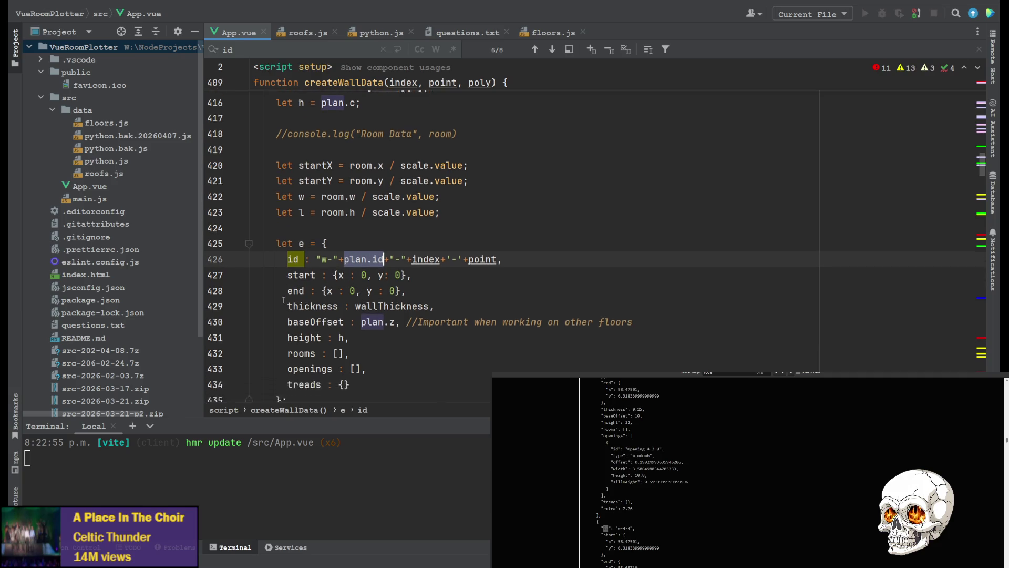
drag(339, 233, 390, 234)
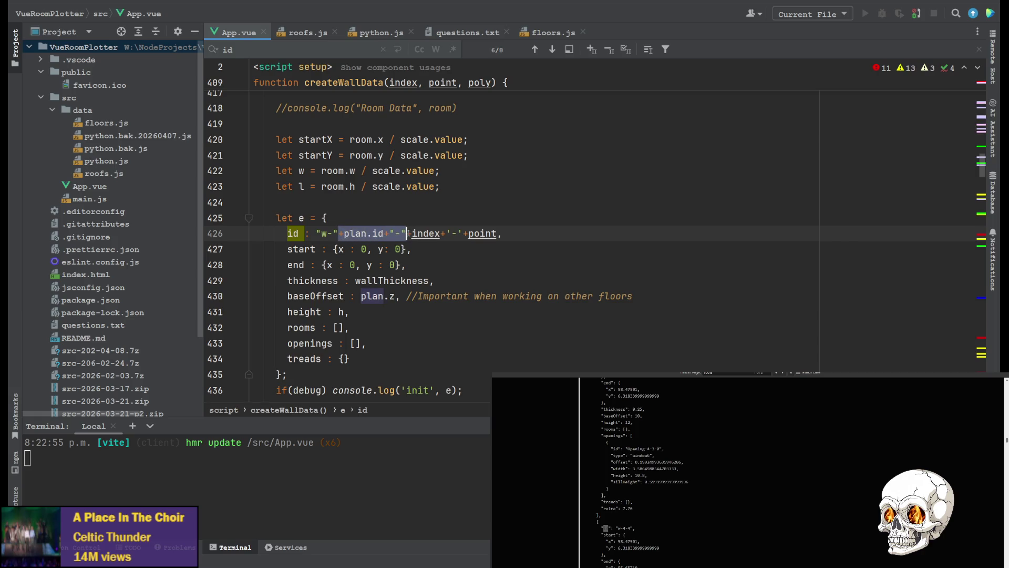
scroll(360, 296, down, 7)
scroll(347, 276, down, 7)
scroll(334, 252, down, 7)
scroll(324, 236, down, 5)
scroll(323, 234, down, 2)
scroll(355, 239, down, 1)
scroll(387, 243, down, 1)
scroll(423, 248, up, 2)
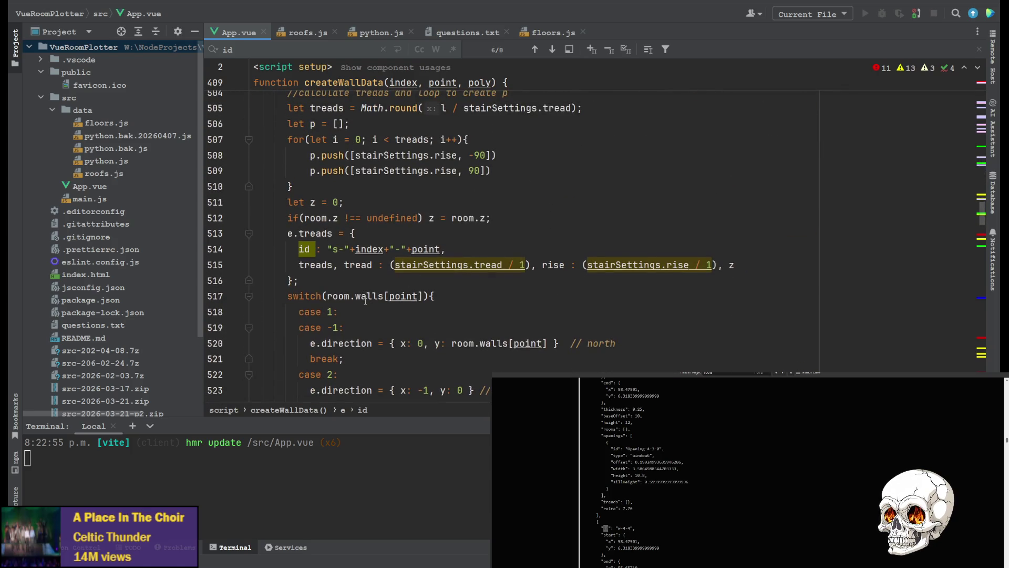
click(349, 249)
text(+plan.id+"-")
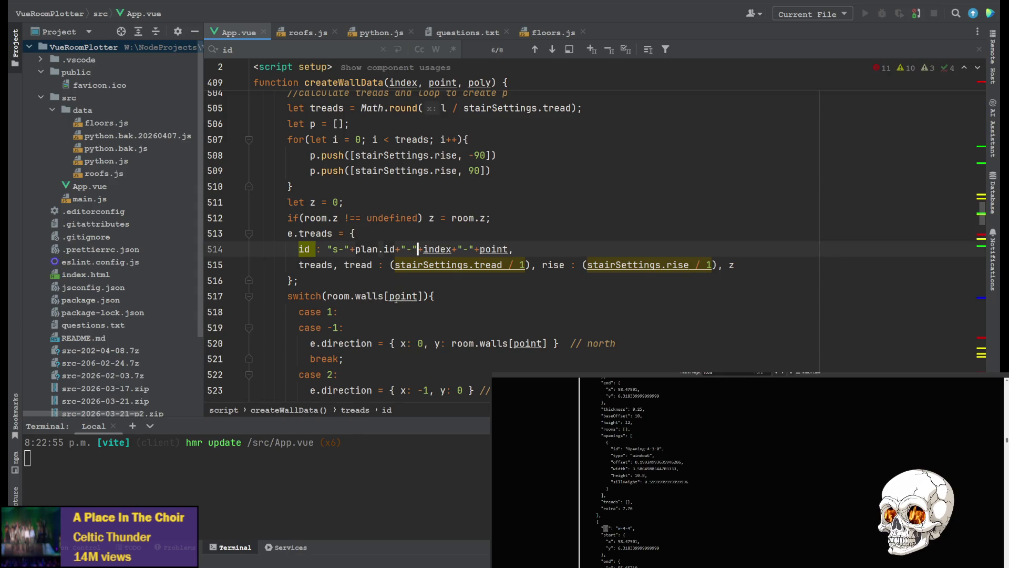
scroll(381, 292, down, 2)
scroll(363, 268, down, 3)
scroll(347, 245, down, 2)
scroll(329, 220, down, 2)
scroll(330, 219, down, 2)
scroll(330, 224, down, 4)
scroll(332, 232, down, 3)
scroll(333, 235, down, 1)
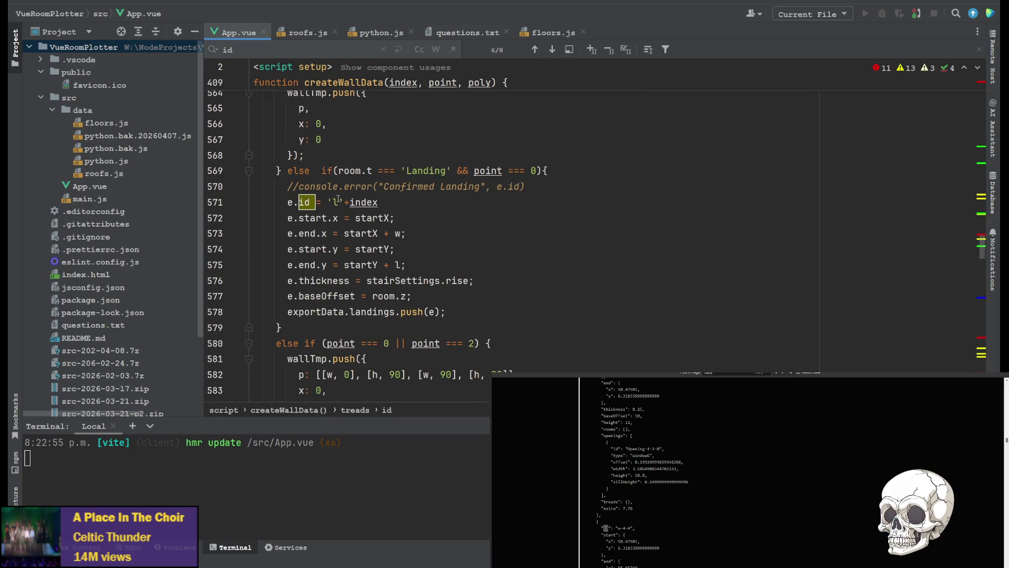
click(350, 202)
text(plan.id+"-"+)
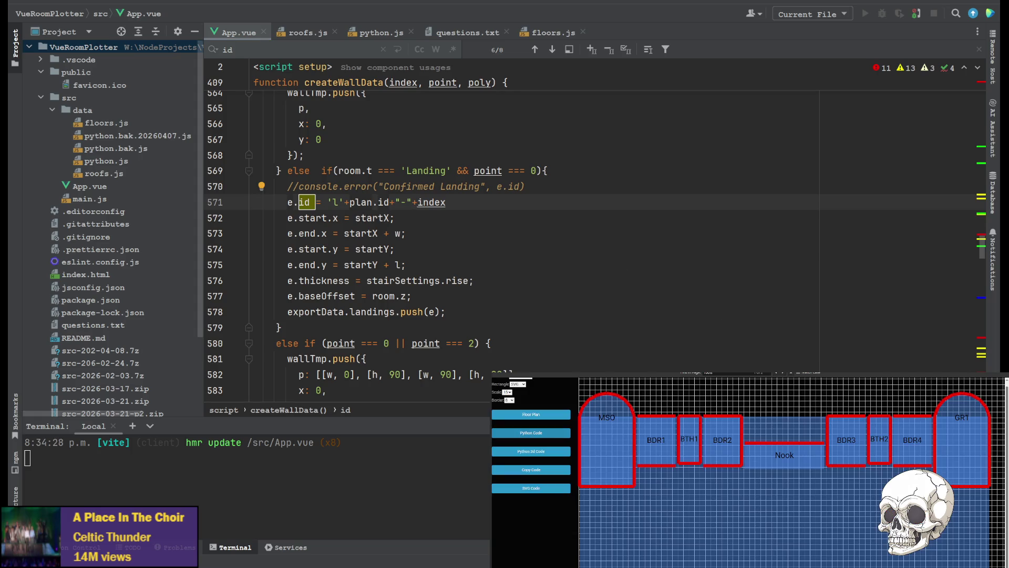
Spot the 'undefined' part of a wall id in the JSON output and switch to floors.js.
click(529, 453)
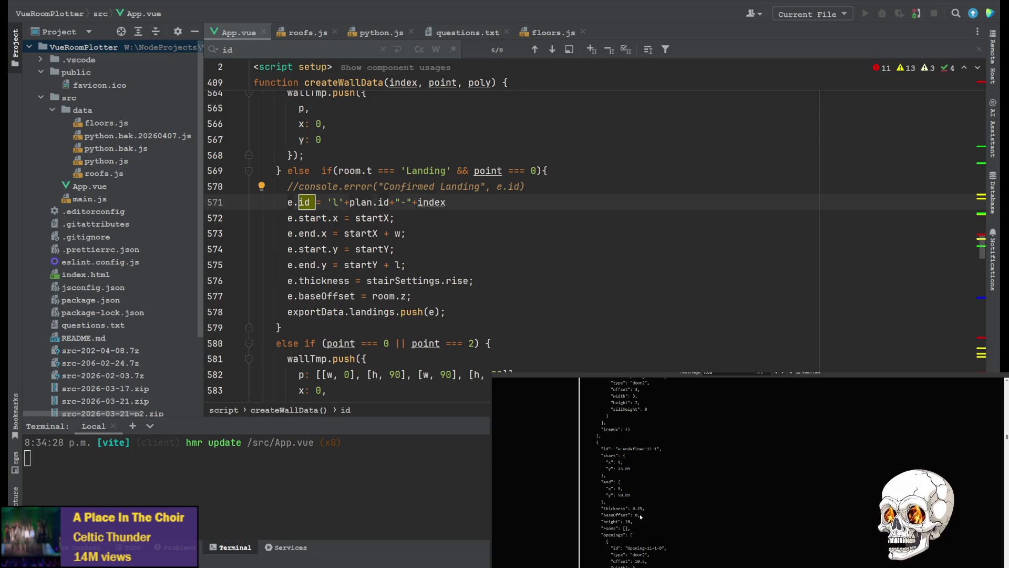
double_click(639, 448)
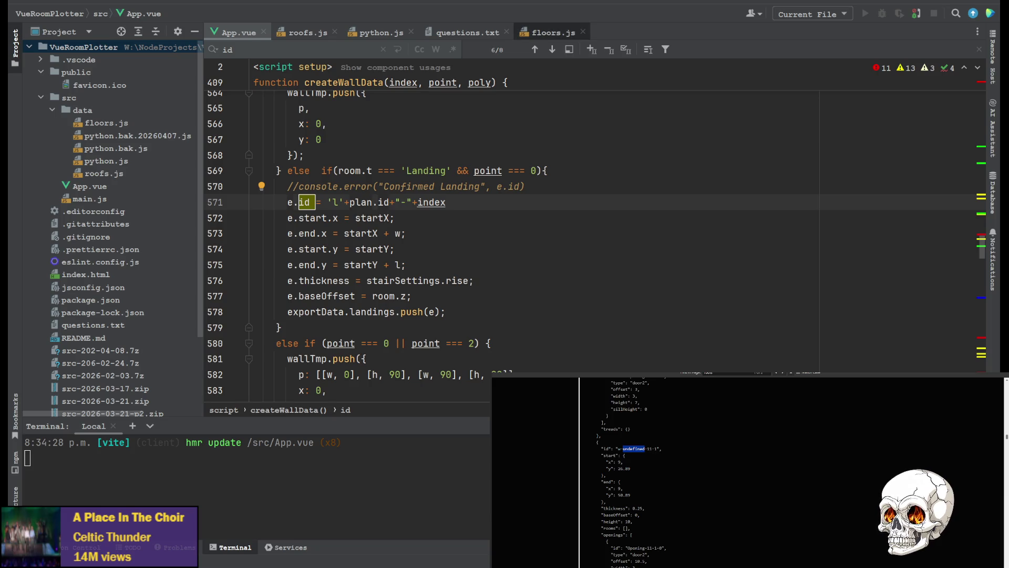
click(546, 34)
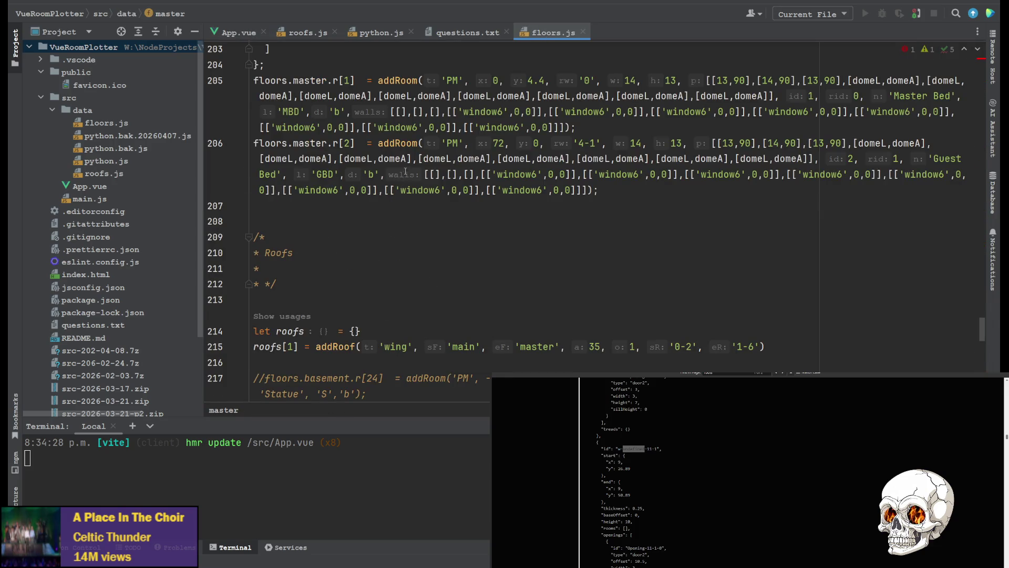
scroll(404, 172, up, 3)
scroll(553, 237, down, 1)
click(683, 270)
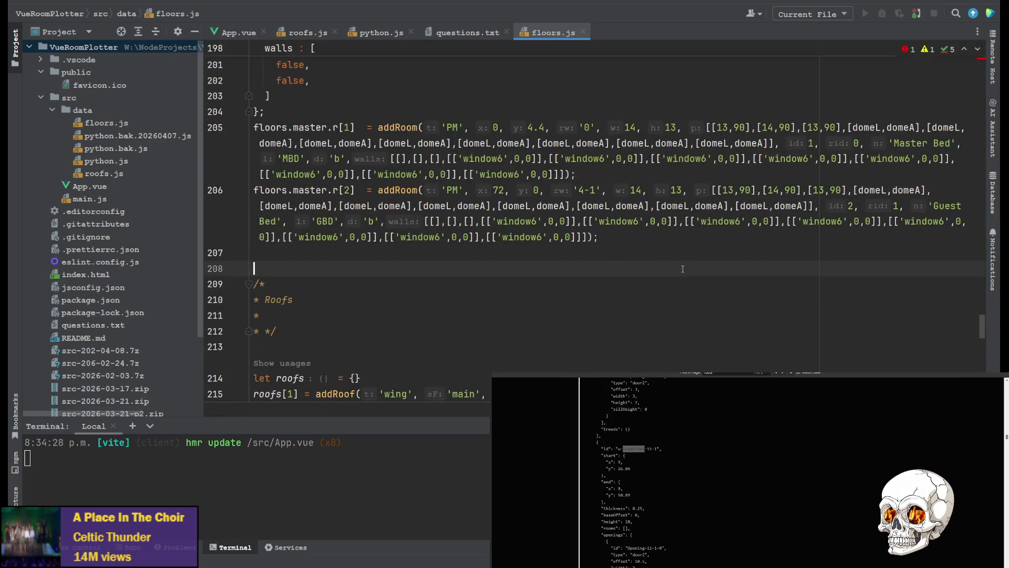
scroll(537, 474, up, 5)
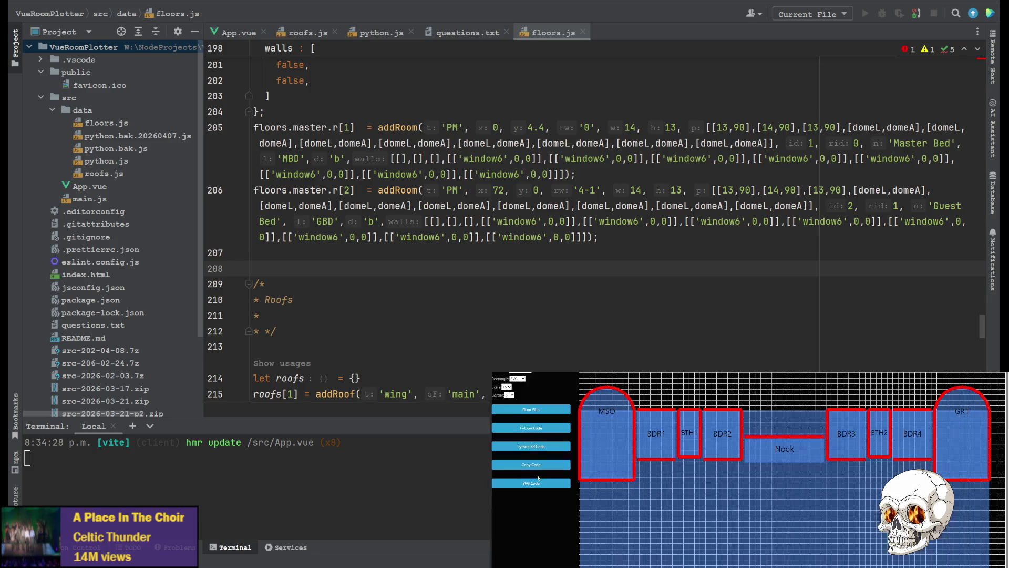
Check the basement wall id 'w-undefined-0-0' in the Python 3D code against the master floor id 'mst'.
click(541, 442)
scroll(673, 461, down, 10)
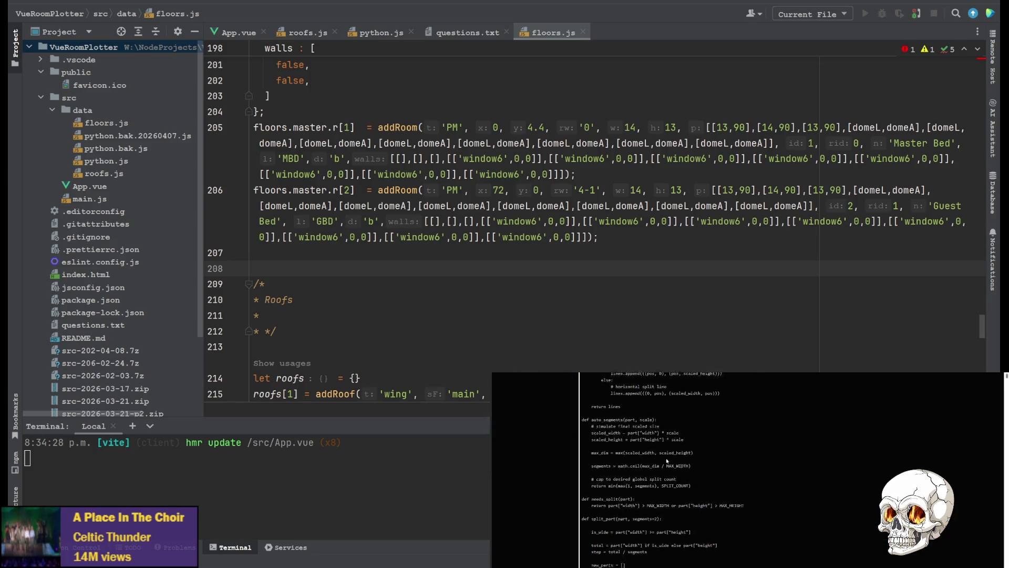
scroll(655, 460, down, 3)
scroll(652, 458, down, 3)
scroll(651, 454, down, 3)
scroll(647, 454, down, 3)
scroll(647, 454, down, 3)
scroll(645, 454, down, 3)
scroll(643, 455, down, 3)
scroll(640, 455, down, 3)
scroll(639, 456, down, 3)
scroll(638, 455, down, 3)
scroll(637, 455, down, 3)
scroll(636, 455, down, 3)
scroll(634, 455, down, 3)
scroll(629, 456, down, 3)
scroll(623, 457, down, 3)
double_click(628, 469)
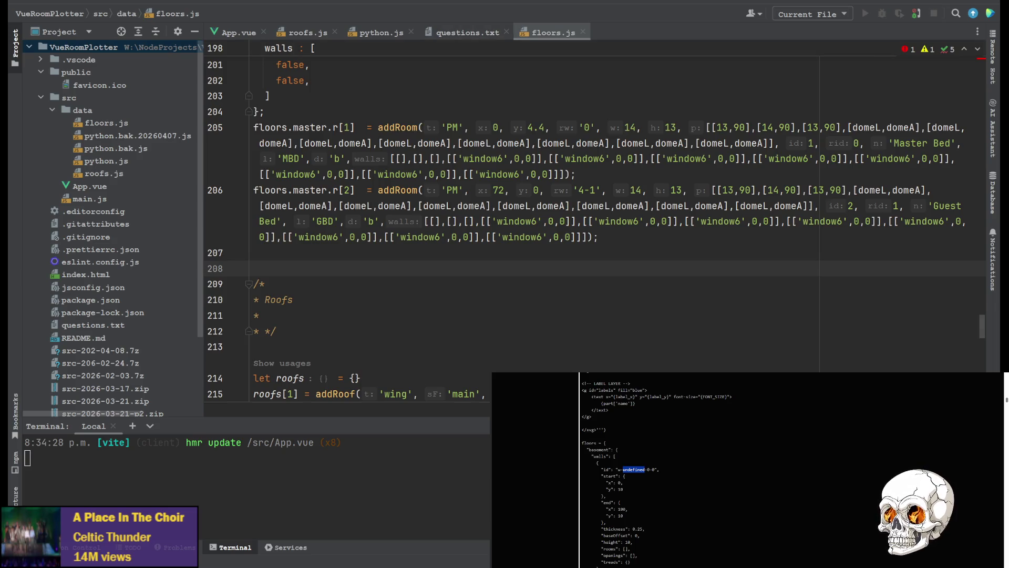
scroll(505, 221, up, 2)
scroll(505, 221, up, 3)
click(277, 128)
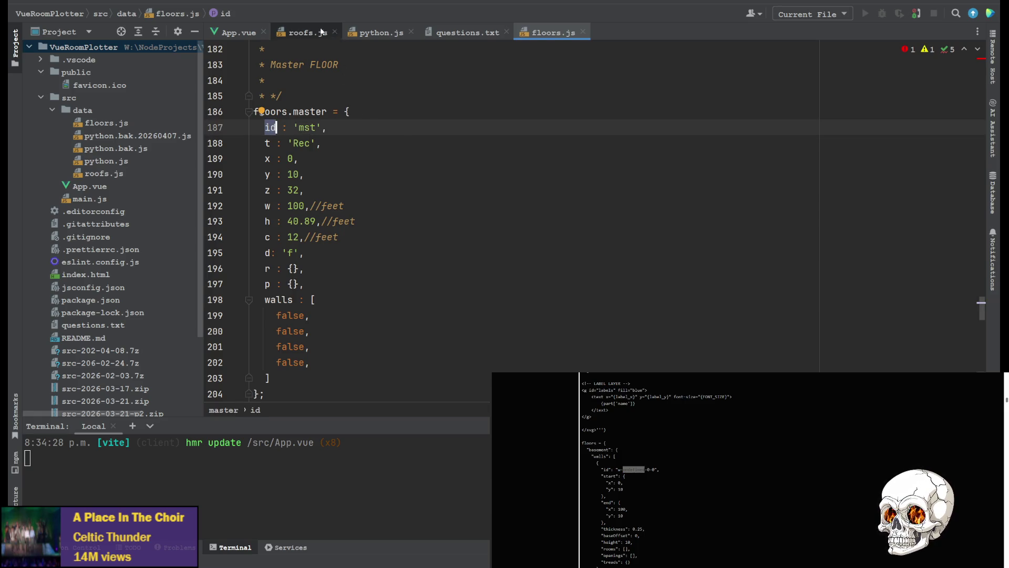
Review createWallData in App.vue against the master floor's c value and id in floors.js.
click(239, 34)
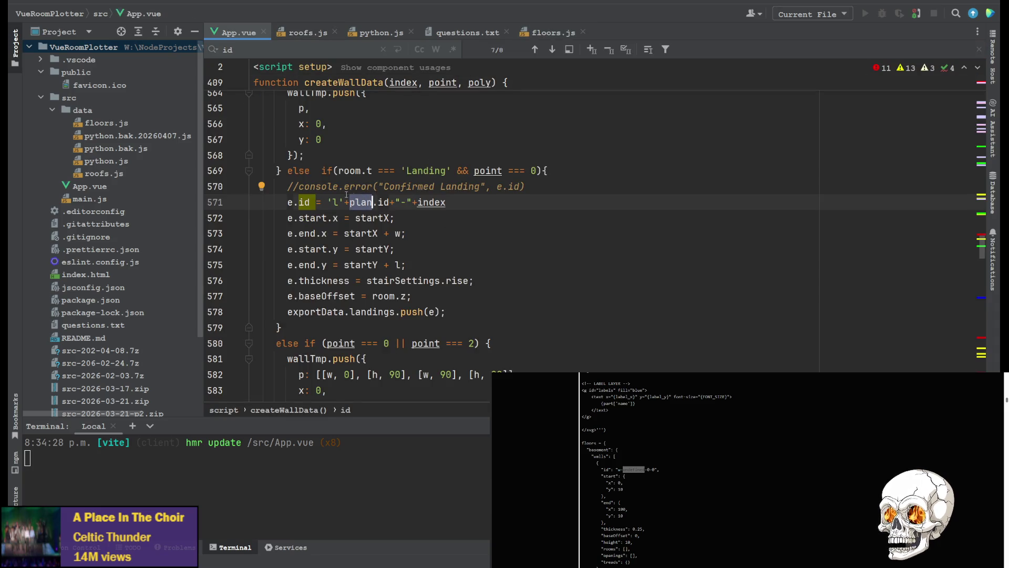
scroll(338, 190, up, 8)
scroll(338, 187, up, 8)
scroll(334, 190, up, 6)
scroll(331, 197, up, 4)
scroll(326, 204, up, 4)
scroll(327, 203, up, 4)
scroll(330, 220, up, 2)
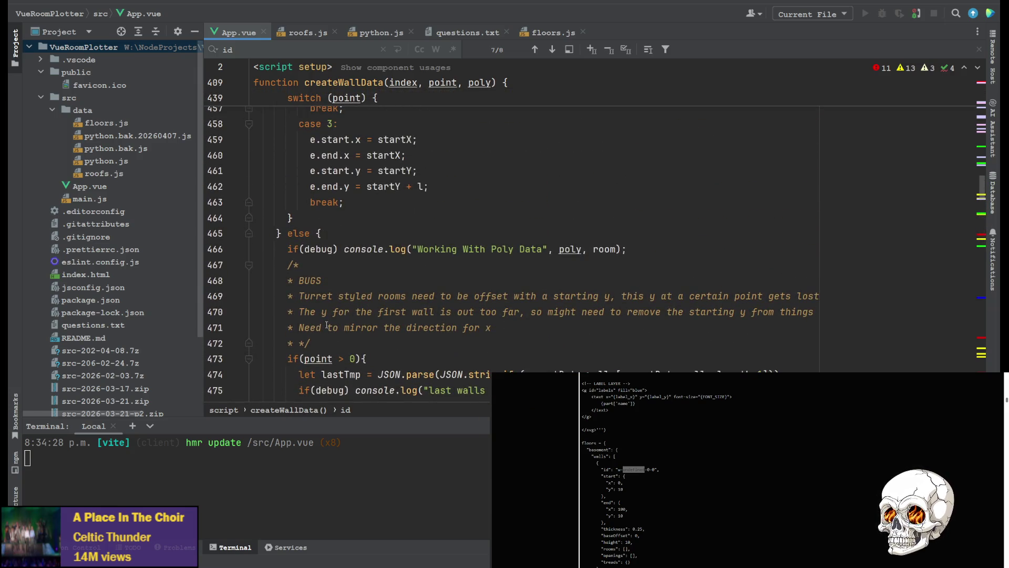
scroll(337, 263, up, 3)
scroll(314, 264, up, 7)
scroll(313, 263, up, 5)
scroll(312, 260, up, 5)
scroll(310, 258, up, 2)
scroll(310, 257, down, 1)
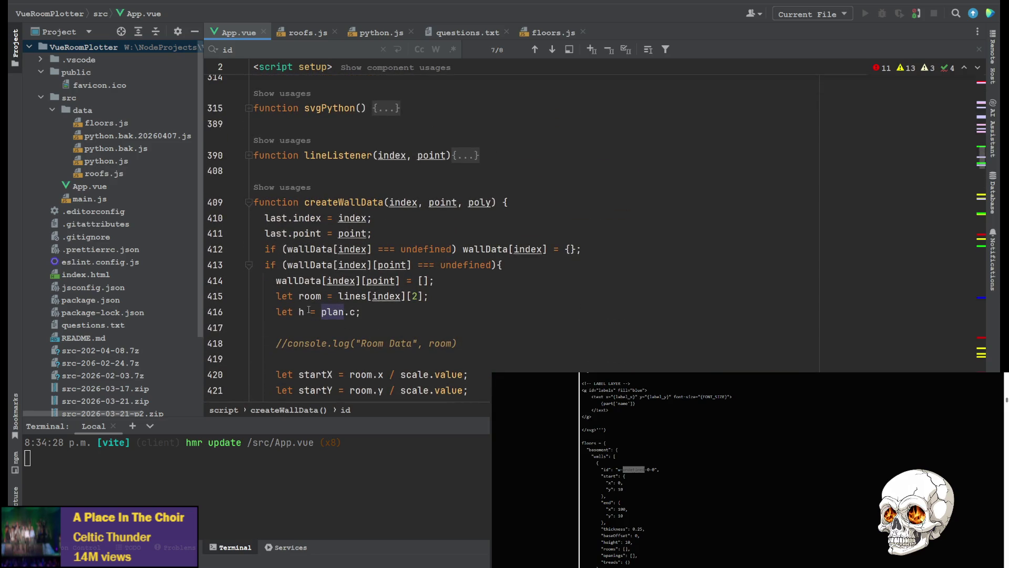
scroll(349, 292, down, 3)
scroll(352, 275, down, 2)
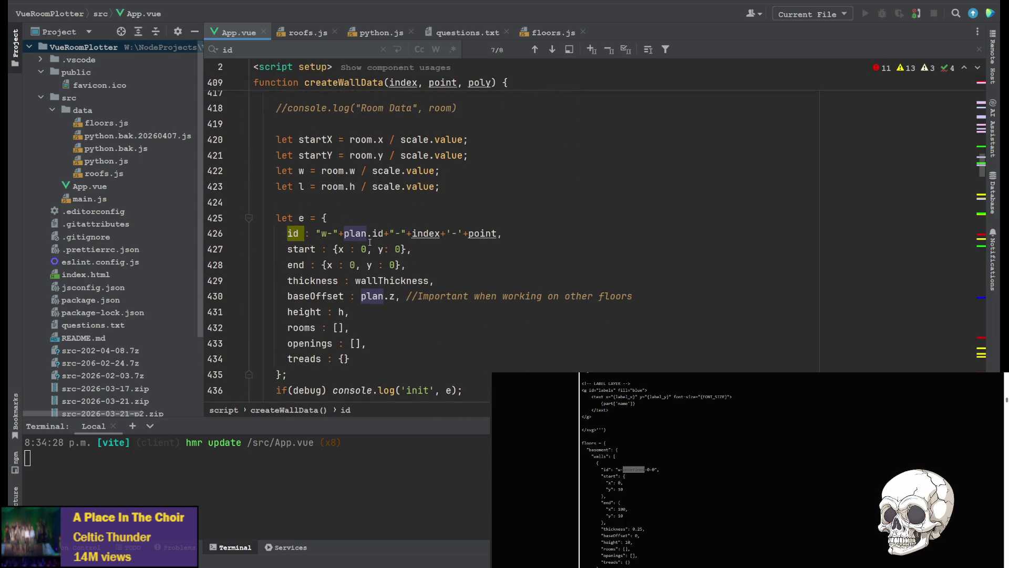
scroll(369, 241, up, 2)
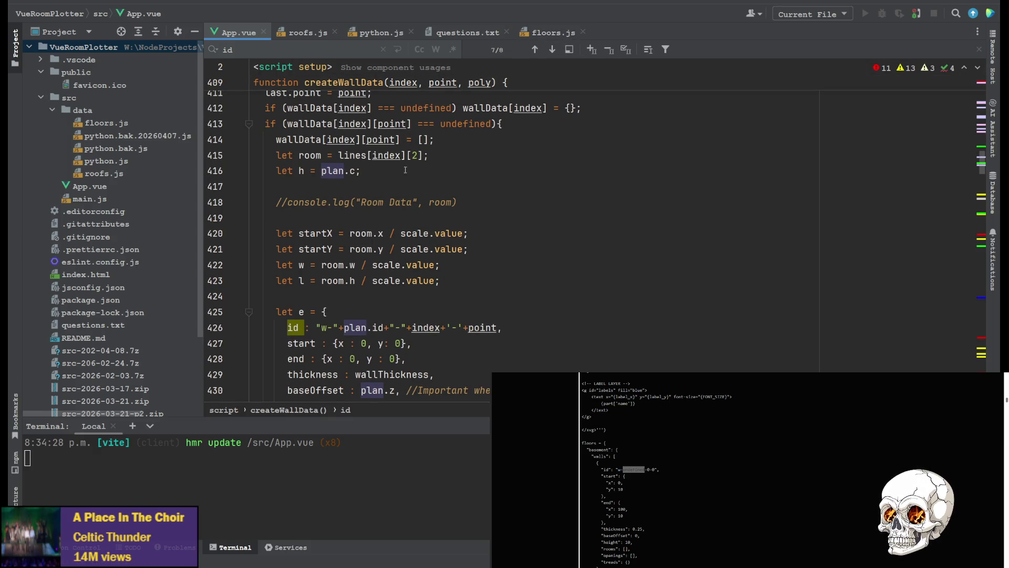
click(540, 33)
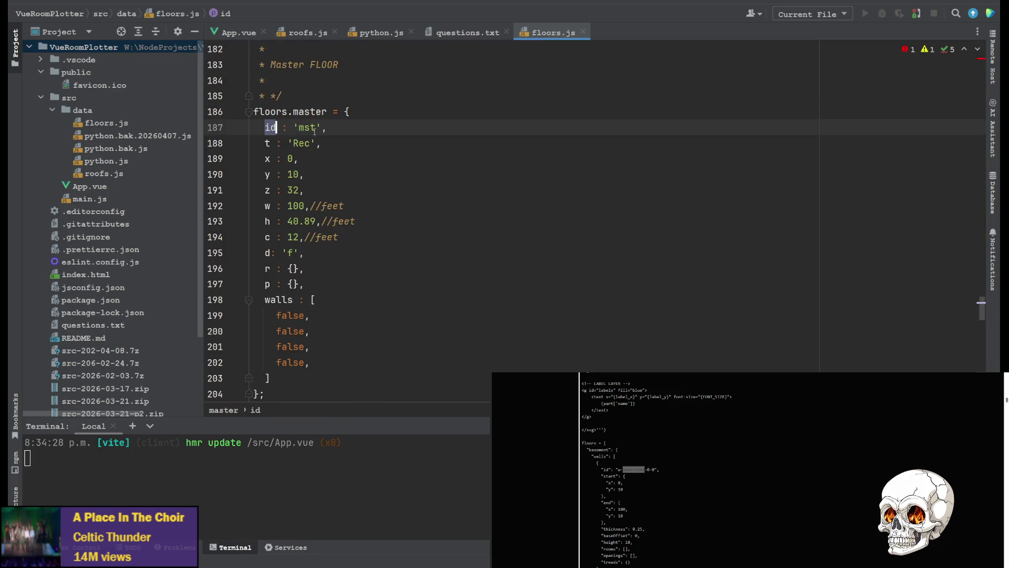
click(268, 236)
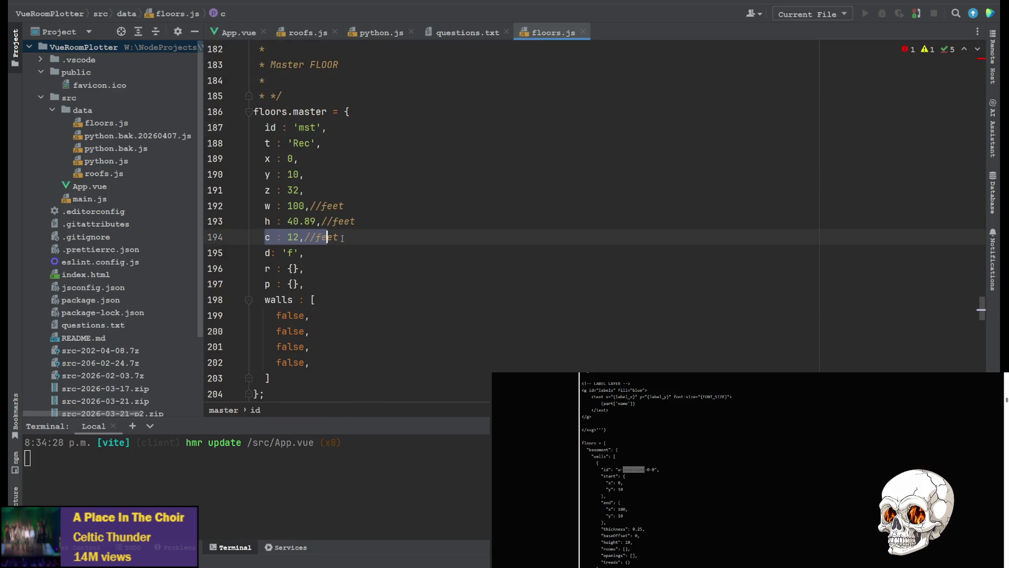
click(269, 127)
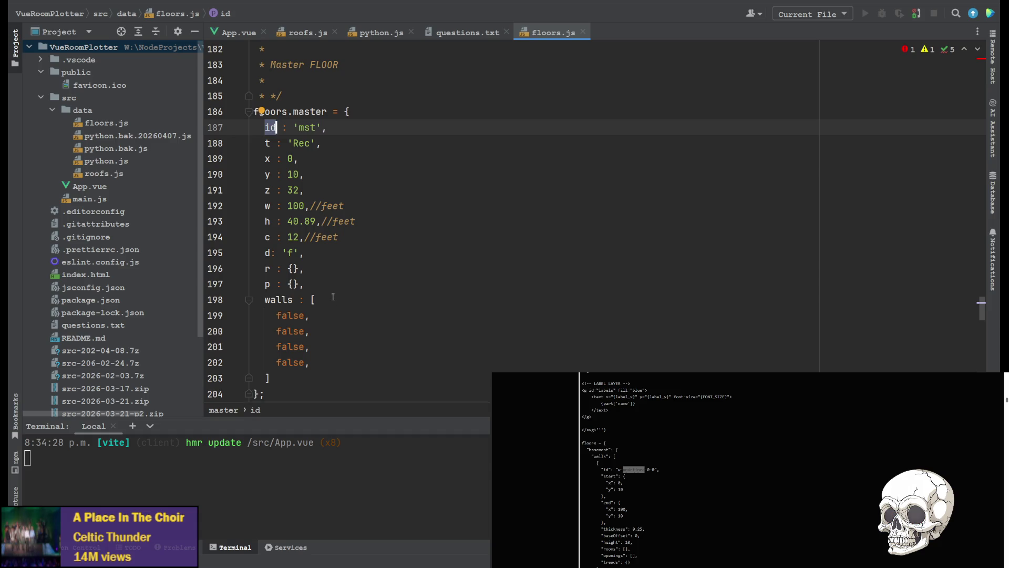
Return to App.vue with the insertion point on blank line 417 above the wall id code.
click(240, 33)
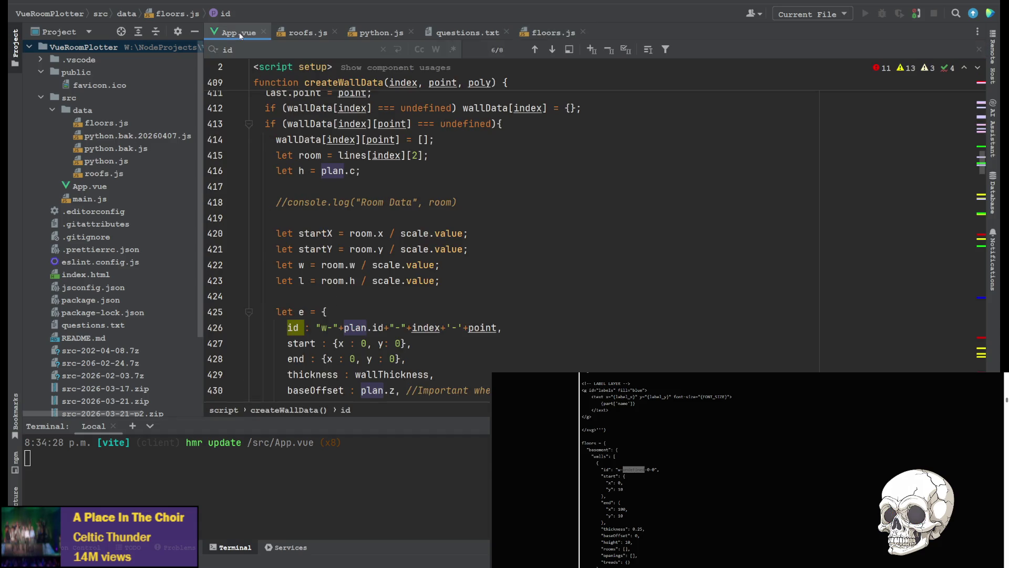
click(430, 186)
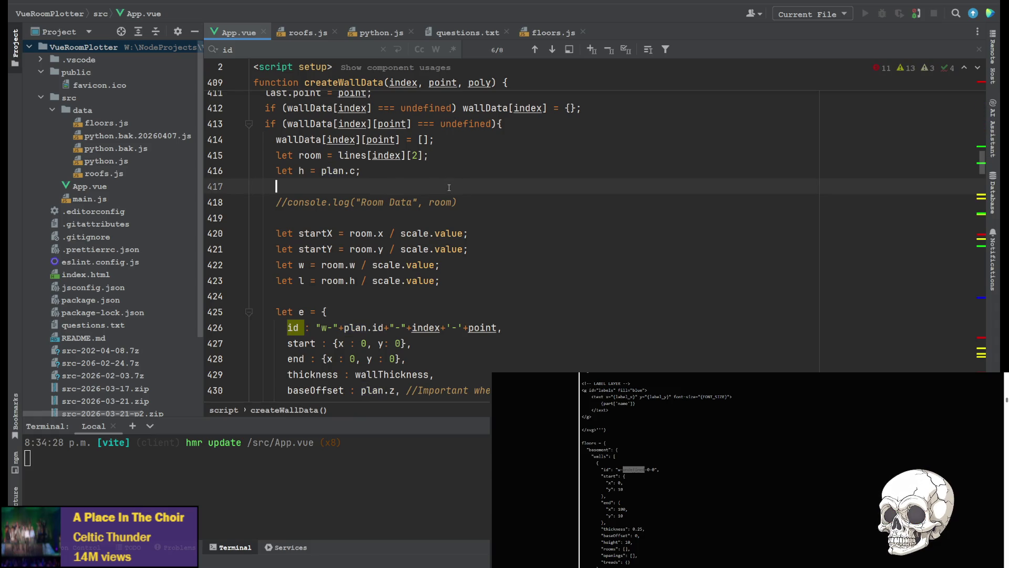
text(console.log()
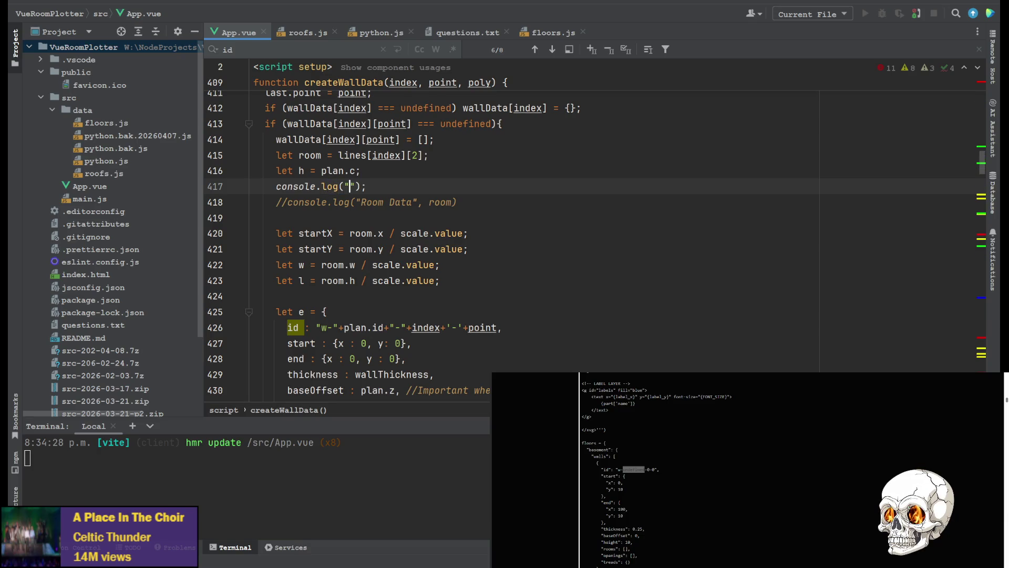
text(Plan)
text(, plan)
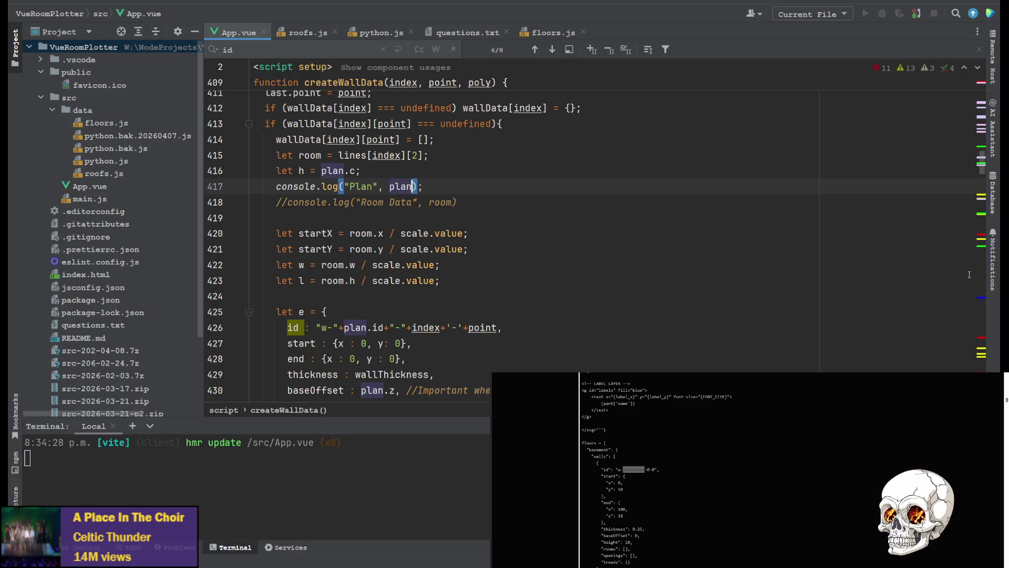
Save App.vue with console.log("Plan", plan) so Vite hot-reloads the plotter.
key(ctrl+s)
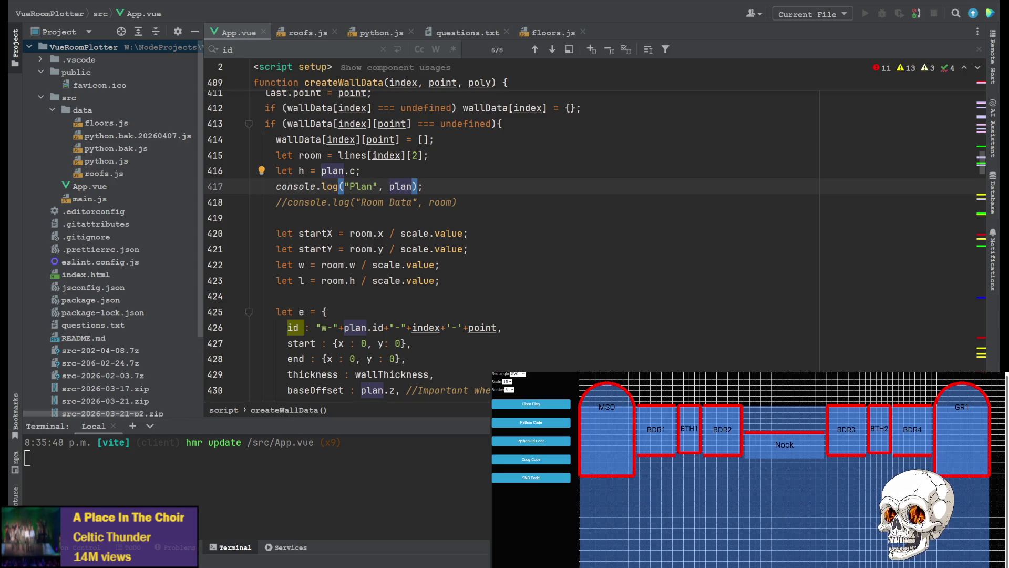
click(307, 33)
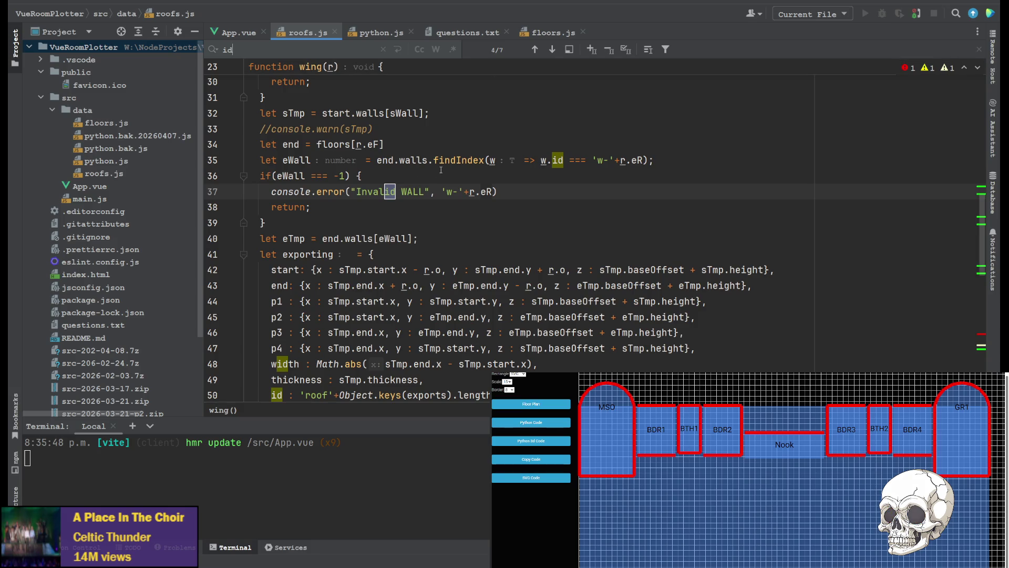
scroll(375, 202, up, 2)
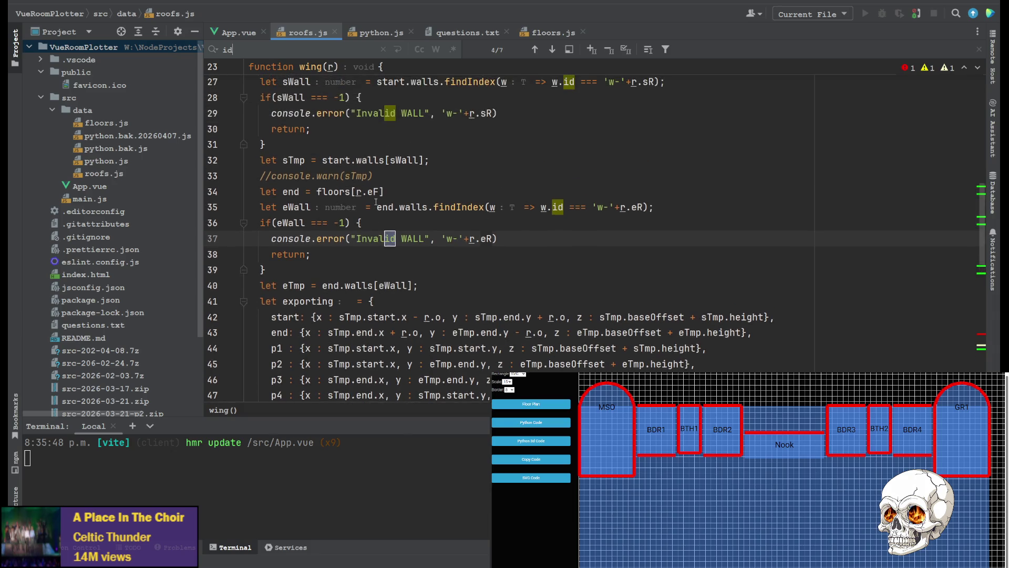
click(236, 29)
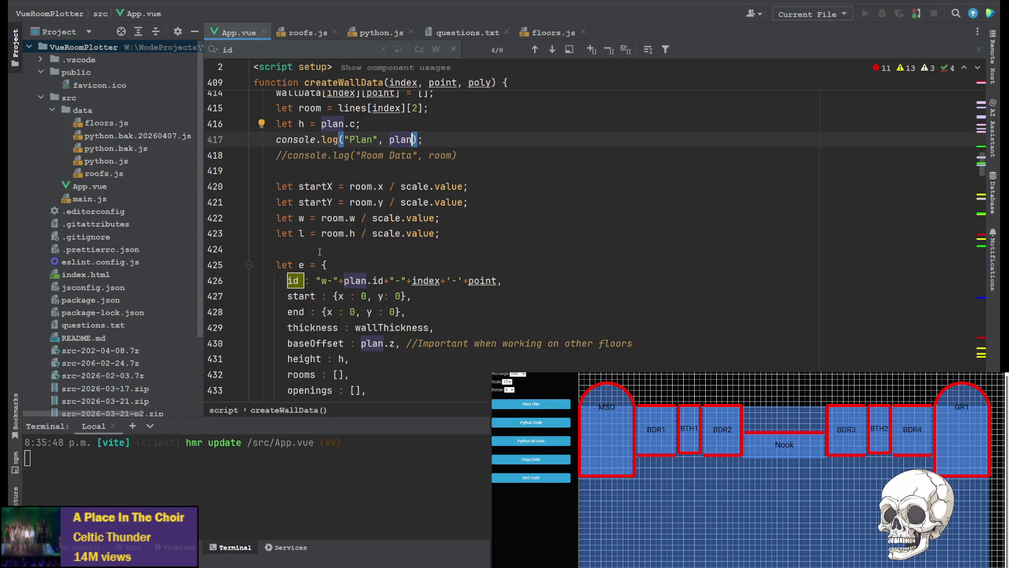
Review the wing roof's end floor and start wall id lookups in roofs.js, then move to floors.js.
click(298, 36)
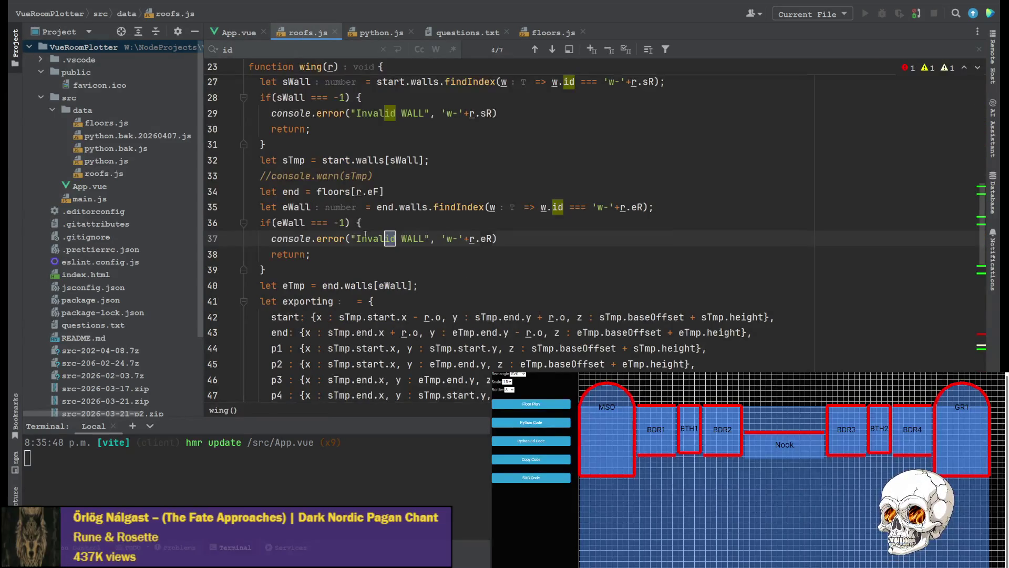
scroll(388, 249, up, 1)
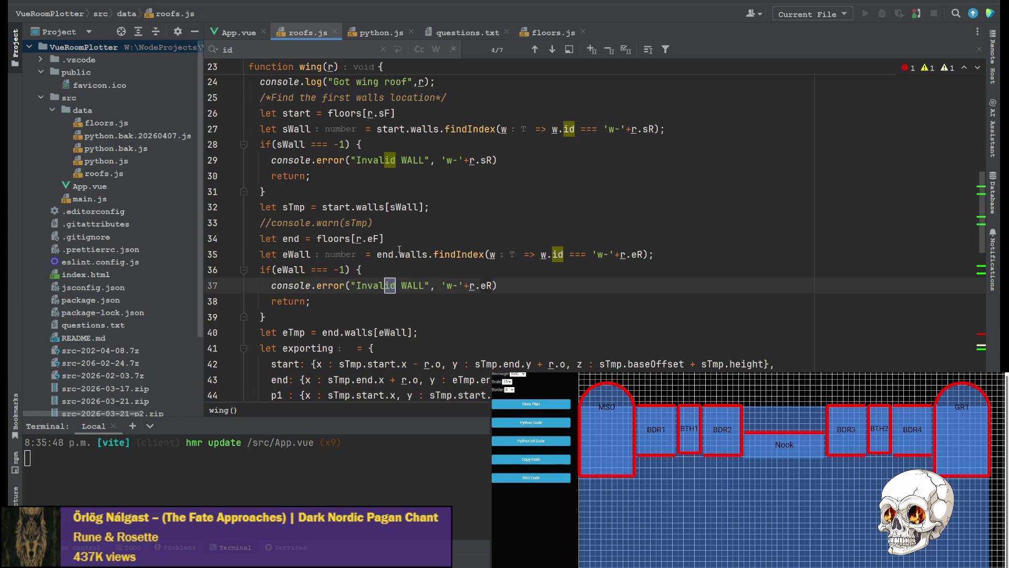
scroll(363, 160, up, 2)
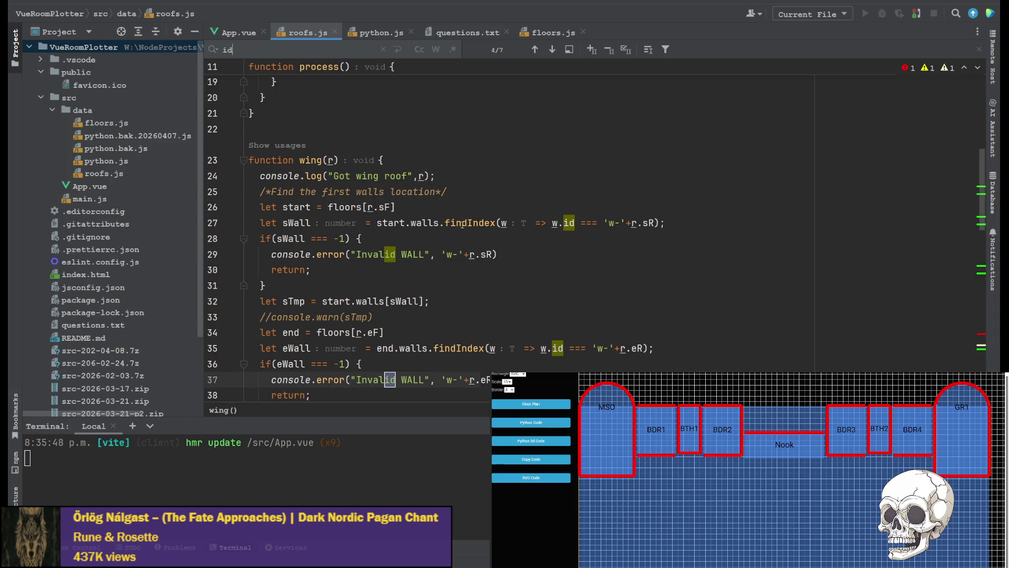
scroll(363, 253, down, 1)
click(333, 284)
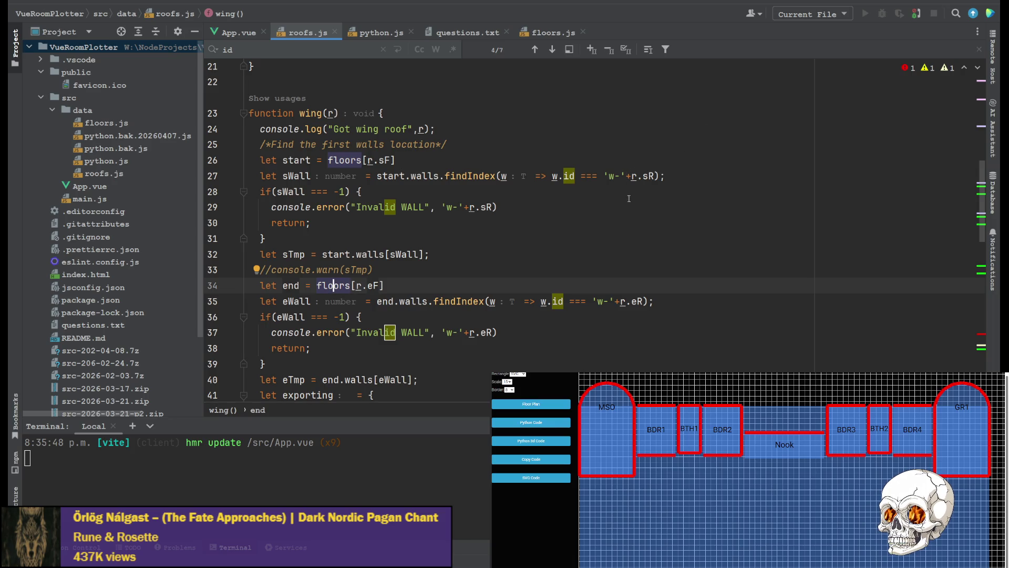
click(557, 183)
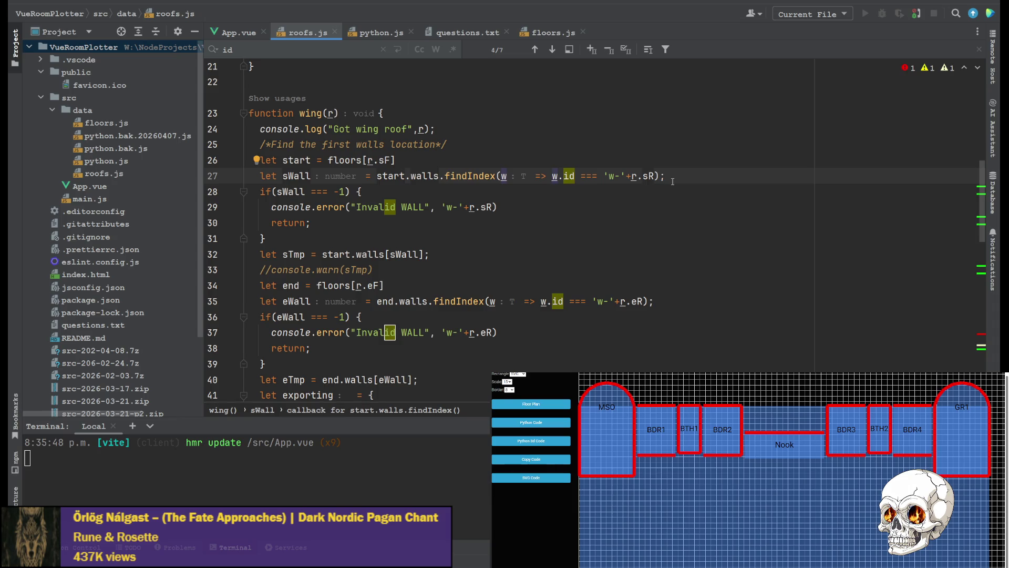
click(548, 32)
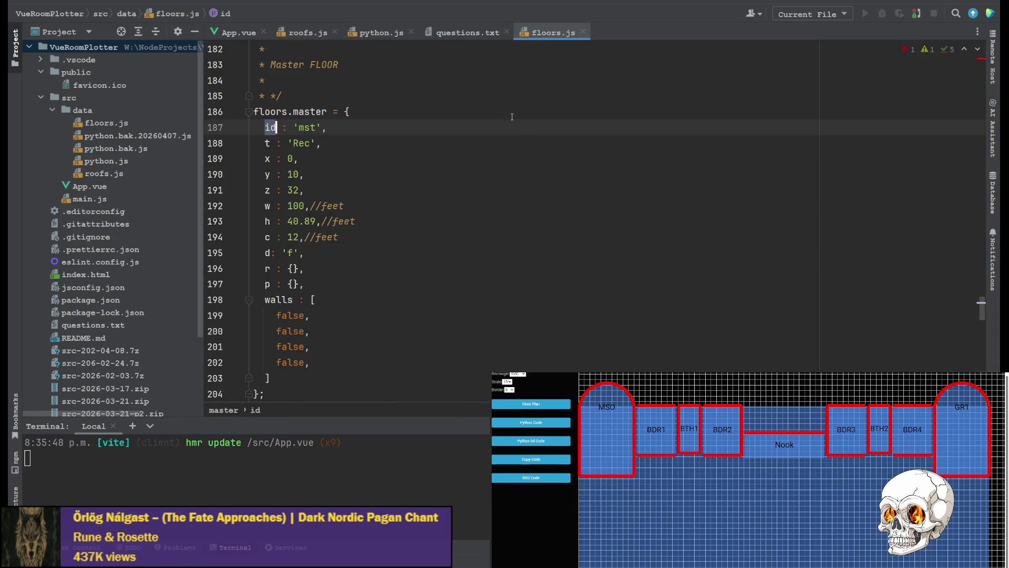
scroll(574, 258, down, 5)
scroll(573, 259, down, 10)
scroll(573, 259, down, 8)
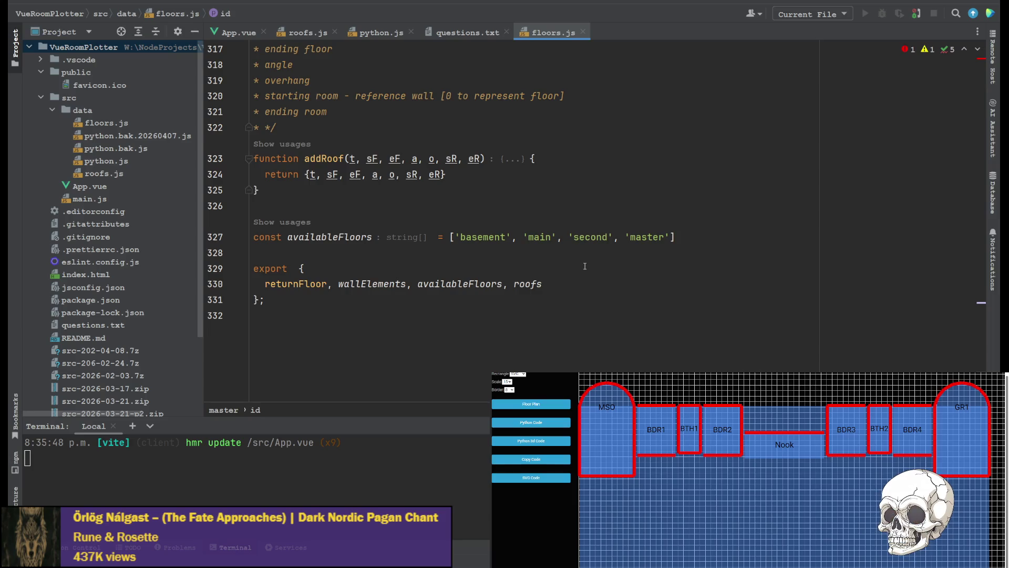
scroll(573, 259, up, 4)
scroll(573, 260, up, 4)
scroll(614, 295, up, 4)
scroll(613, 294, up, 4)
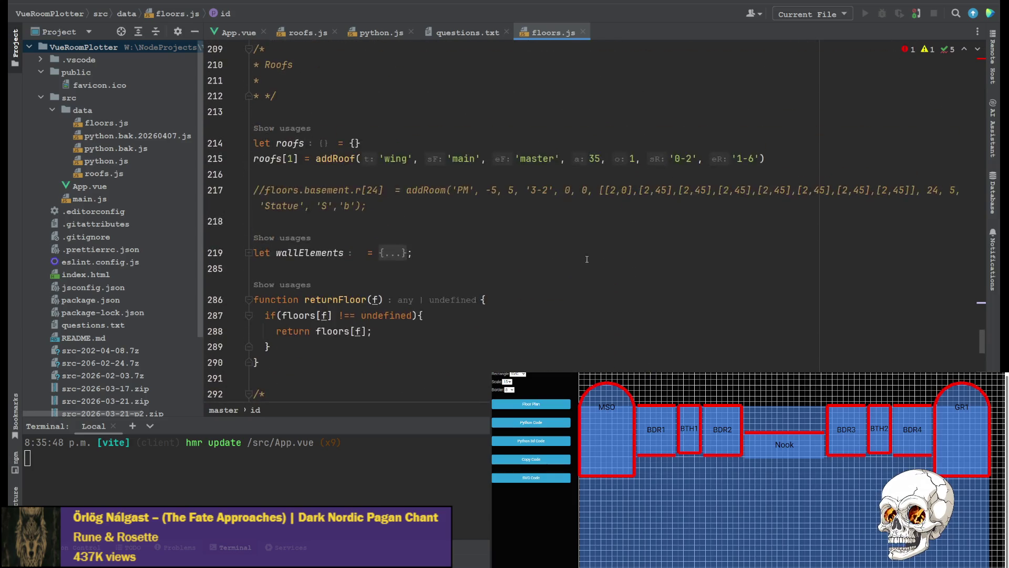
scroll(614, 293, up, 4)
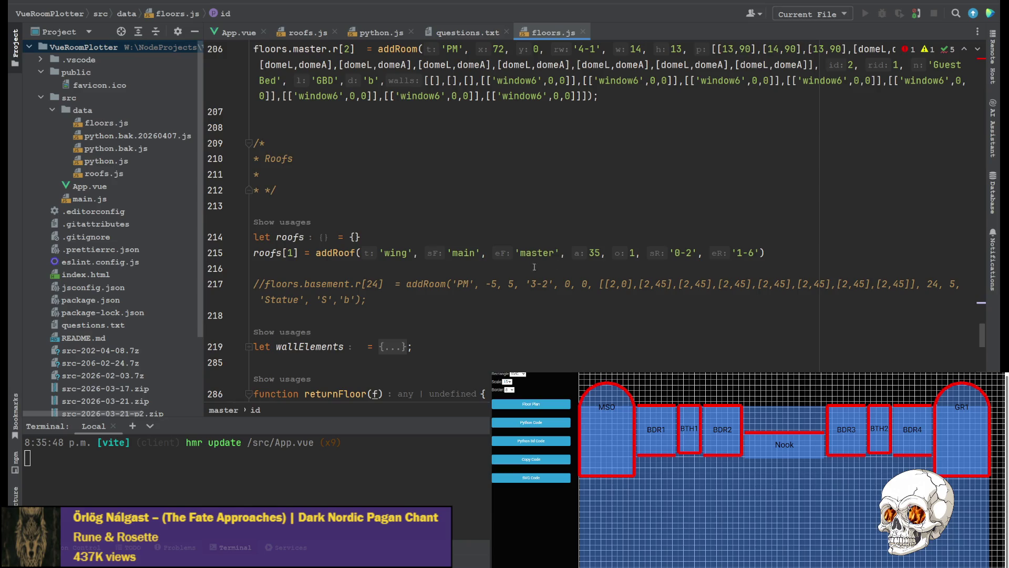
Check the wing roof entry linking floors main and master on line 215.
double_click(396, 253)
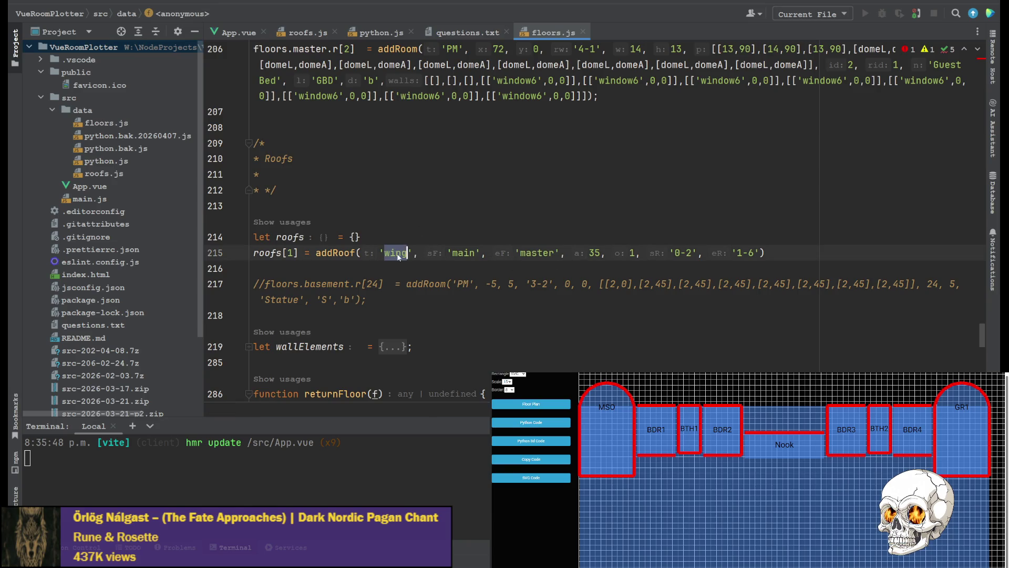
double_click(464, 253)
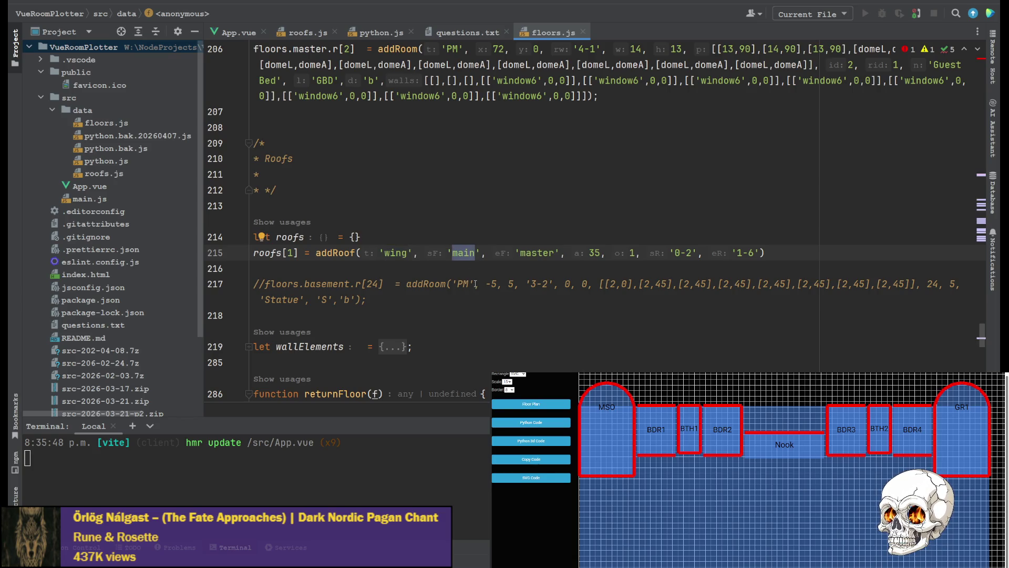
double_click(538, 252)
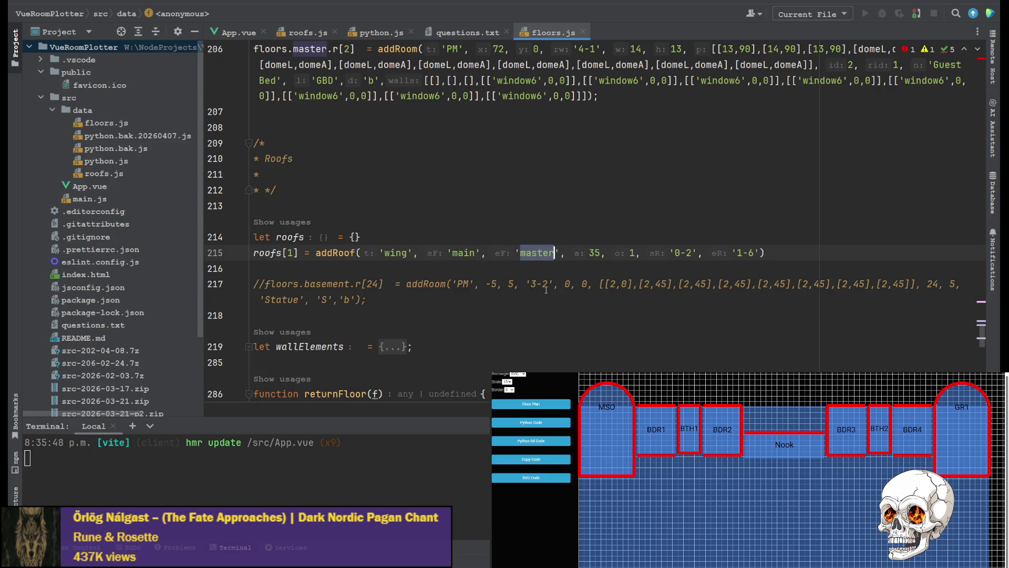
scroll(535, 262, up, 1)
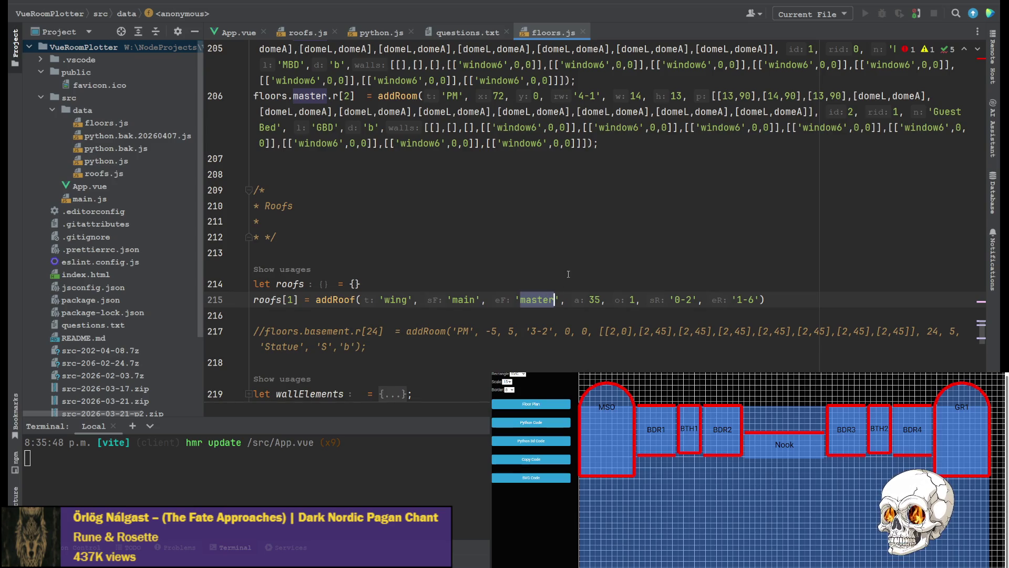
scroll(568, 274, up, 10)
Replace the master floor's id 'mst' with 'master' and select the second floor's id 'sec'.
click(298, 222)
double_click(307, 222)
text(master)
scroll(377, 259, up, 4)
scroll(348, 265, up, 5)
scroll(348, 265, up, 4)
scroll(348, 265, up, 1)
double_click(310, 285)
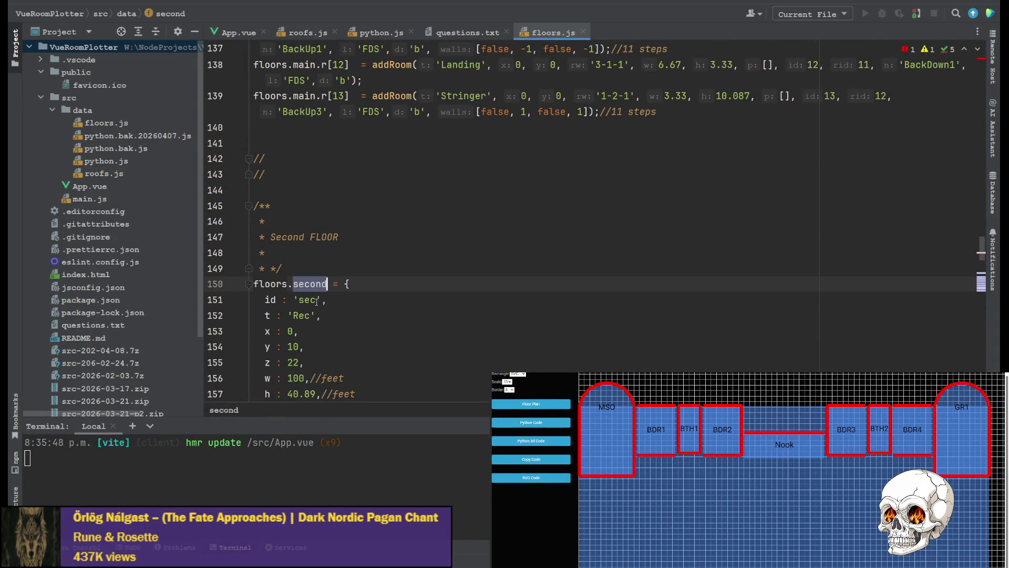
text(second)
scroll(320, 292, up, 4)
scroll(326, 271, up, 4)
scroll(326, 271, up, 3)
scroll(320, 280, up, 4)
scroll(313, 288, up, 4)
scroll(309, 295, up, 2)
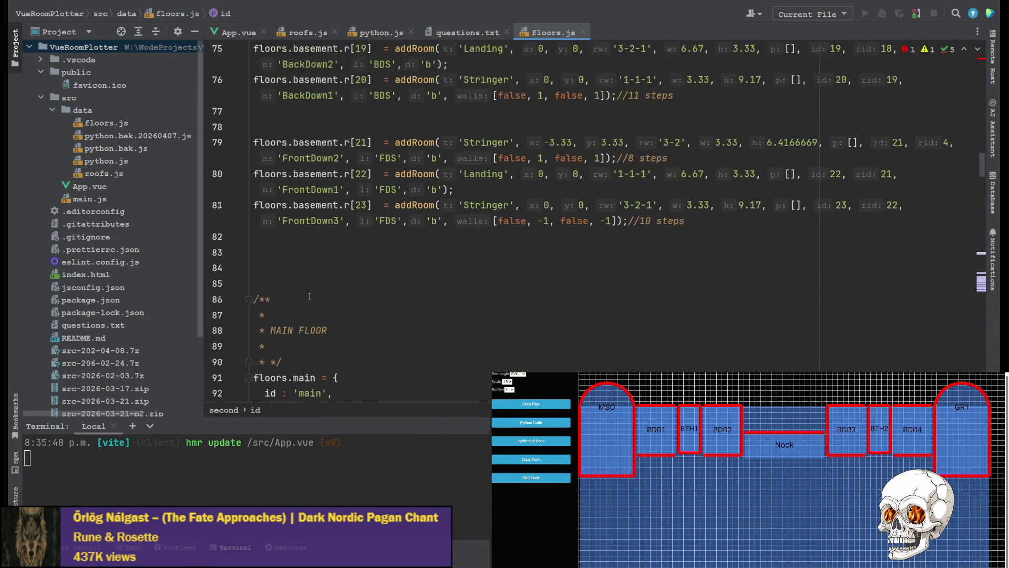
scroll(309, 295, up, 3)
scroll(309, 293, up, 3)
scroll(309, 285, up, 4)
scroll(309, 280, up, 2)
scroll(309, 278, up, 4)
scroll(312, 277, up, 4)
scroll(316, 275, up, 3)
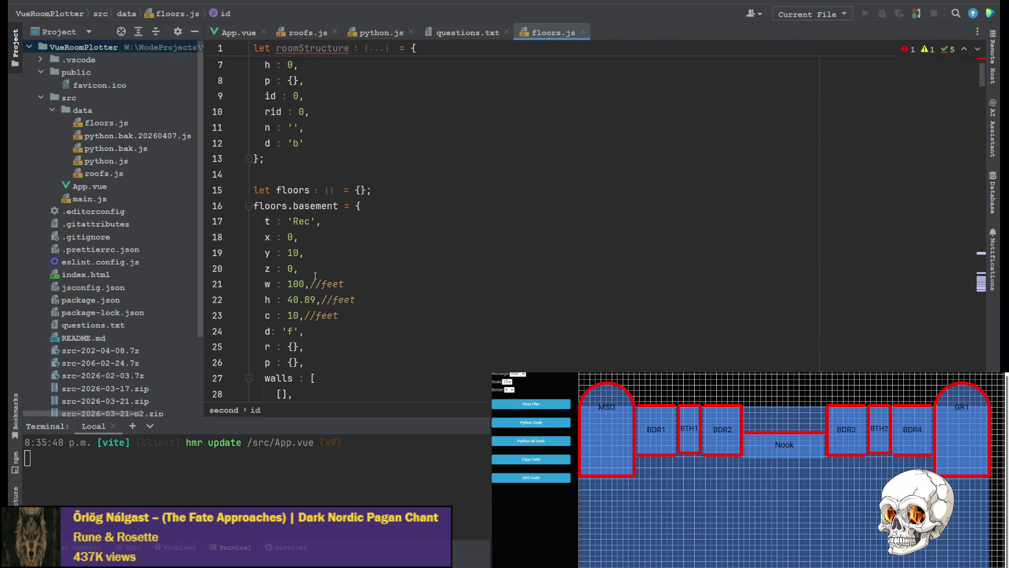
Add id : 'basement' to floors.basement, pasting the word basement between the quotes.
click(400, 197)
key(Down)
key(Return)
text(id)
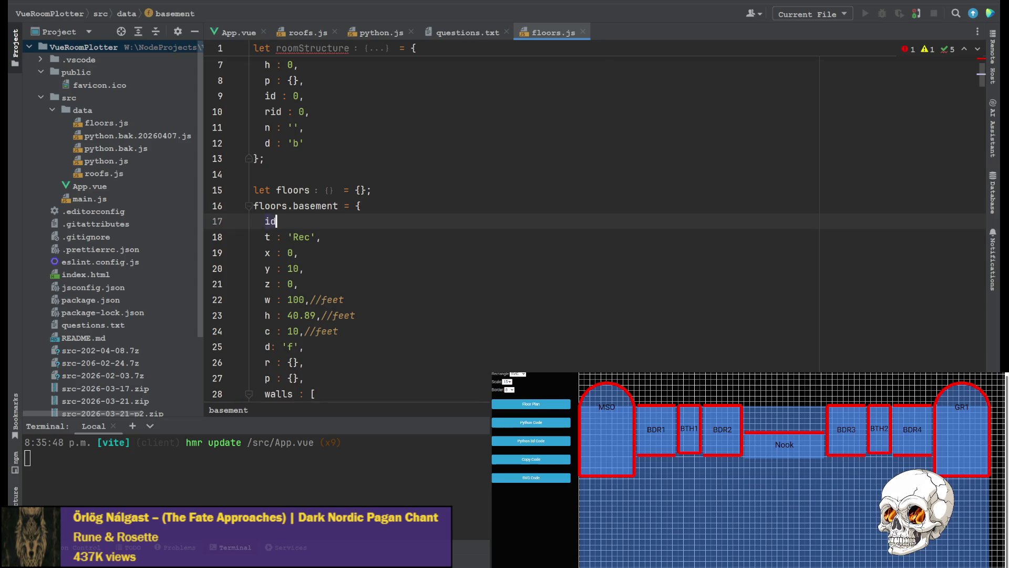
text( : '',)
click(320, 206)
double_click(320, 206)
key(ctrl+c)
click(296, 221)
key(ctrl+v)
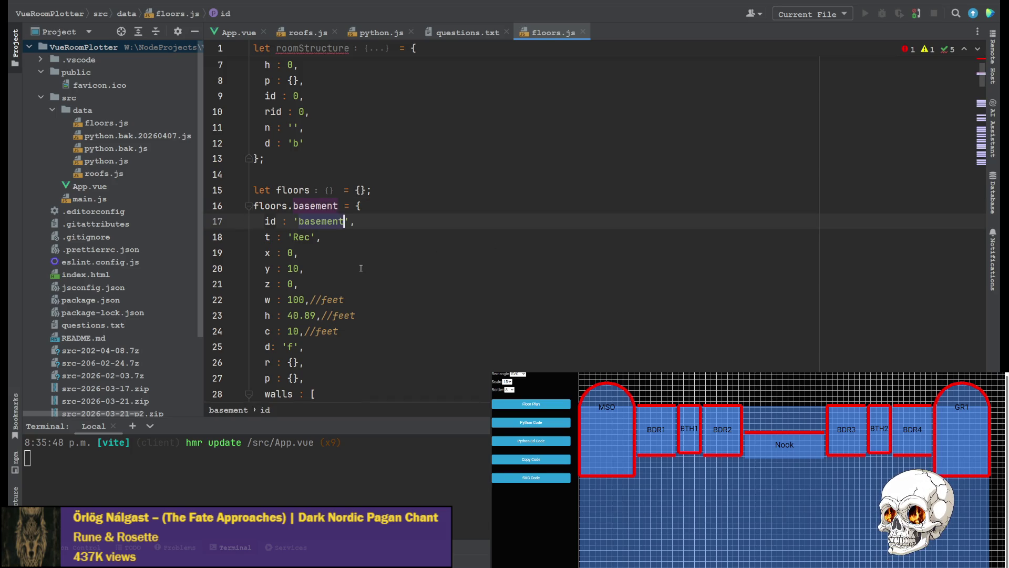
scroll(360, 268, down, 10)
scroll(394, 276, down, 15)
scroll(432, 291, down, 15)
scroll(432, 290, down, 10)
scroll(400, 280, down, 5)
scroll(400, 279, down, 15)
scroll(400, 279, down, 5)
scroll(400, 279, up, 5)
scroll(400, 276, up, 5)
scroll(402, 269, down, 10)
scroll(401, 262, down, 5)
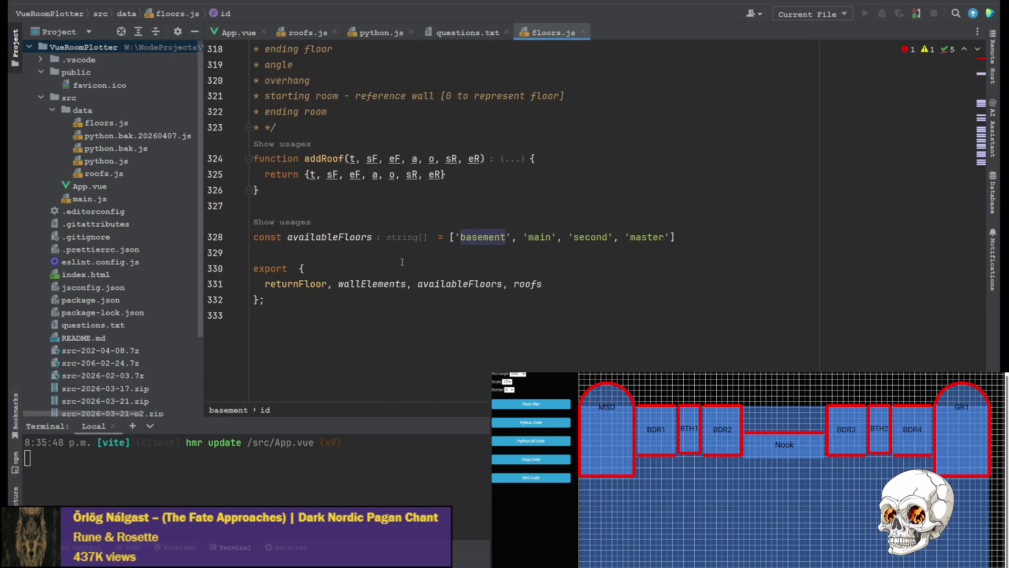
scroll(401, 262, up, 2)
Switch back to roofs.js's wing function.
click(307, 34)
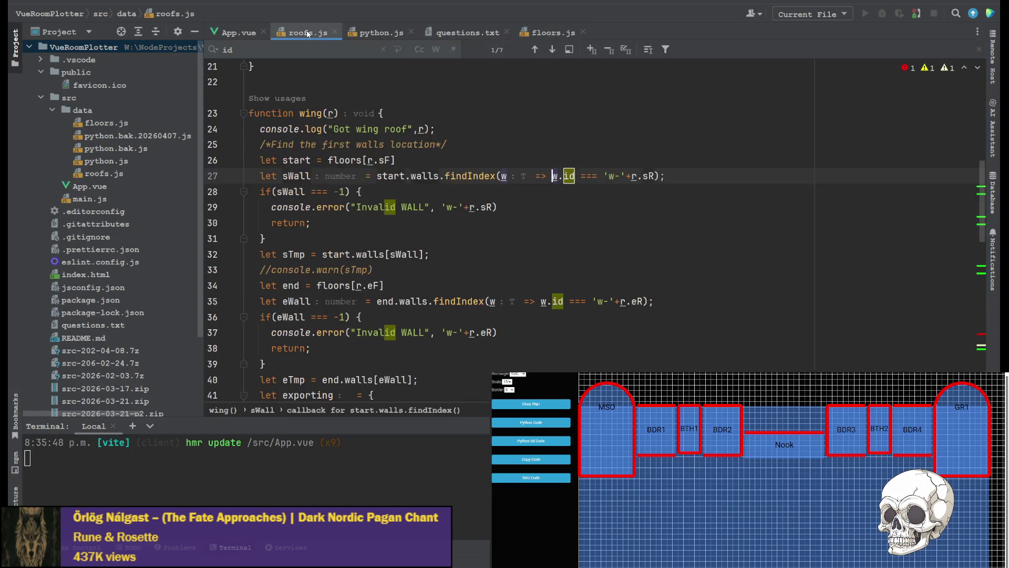
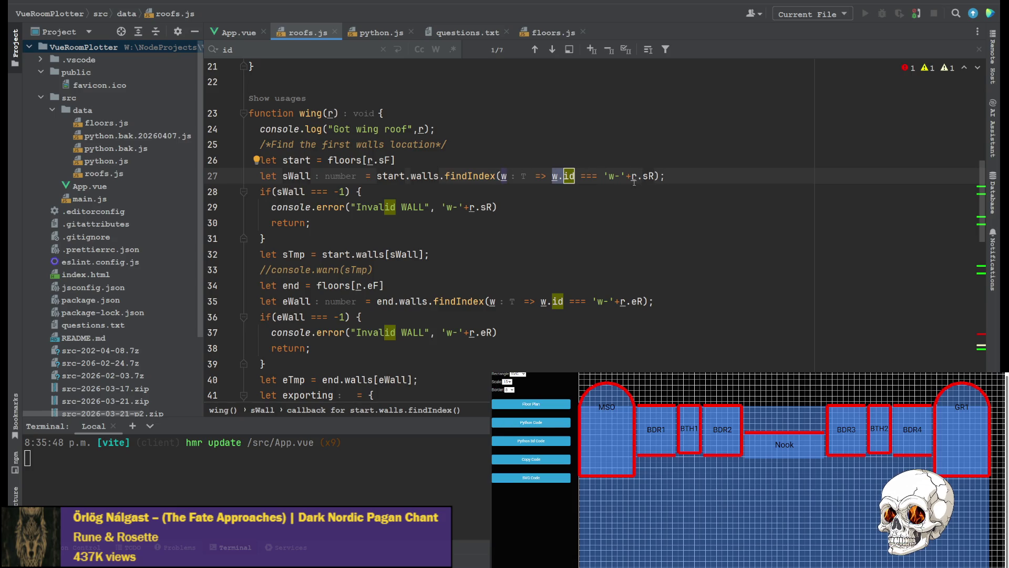
Check the roof's end floor 'master' in floors.js and return to line 27 of wing().
click(545, 32)
scroll(454, 195, up, 1)
scroll(442, 202, up, 3)
scroll(410, 209, up, 4)
scroll(372, 221, up, 4)
scroll(371, 222, up, 1)
scroll(411, 213, up, 3)
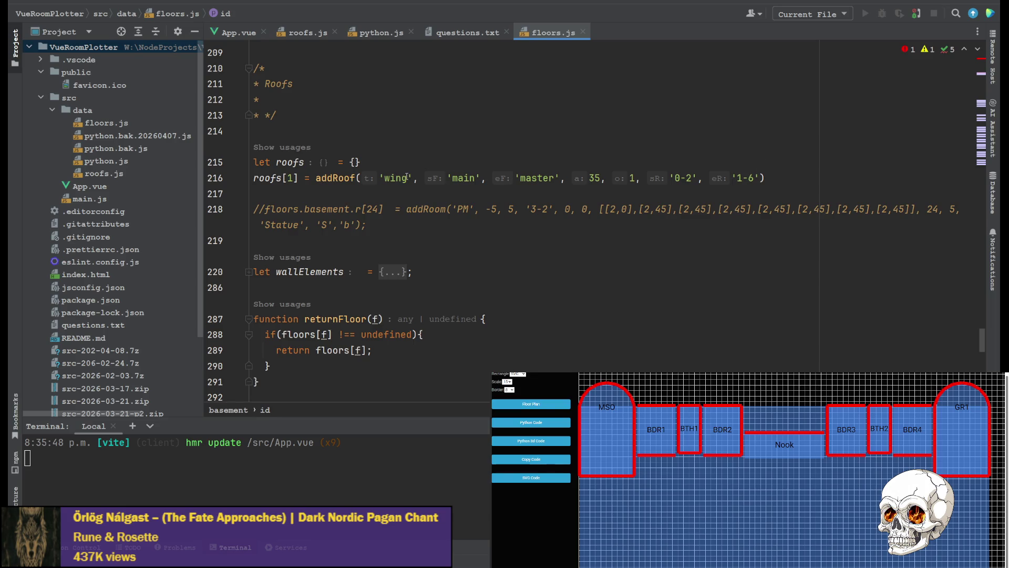
double_click(516, 178)
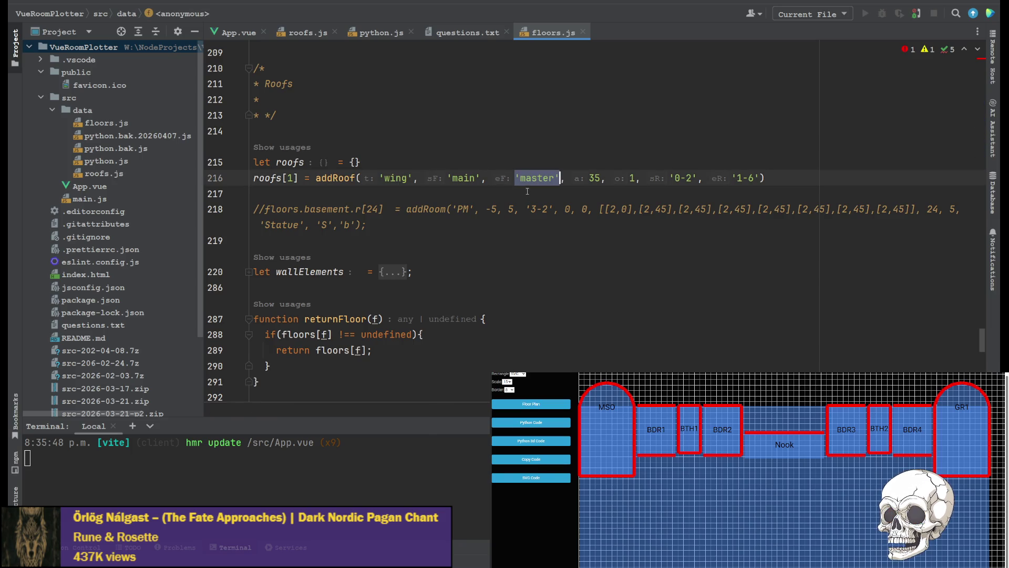
click(304, 33)
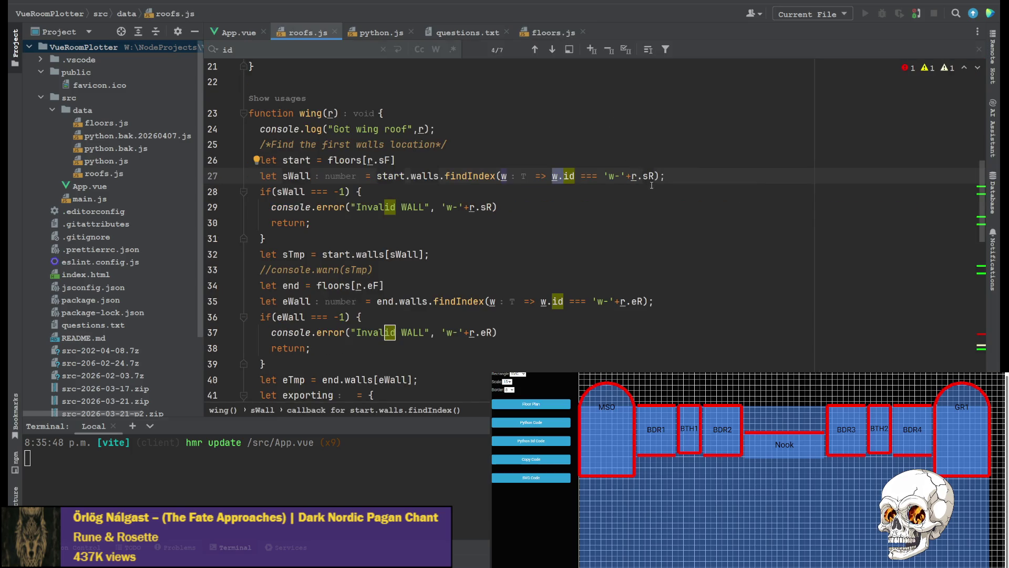
click(630, 175)
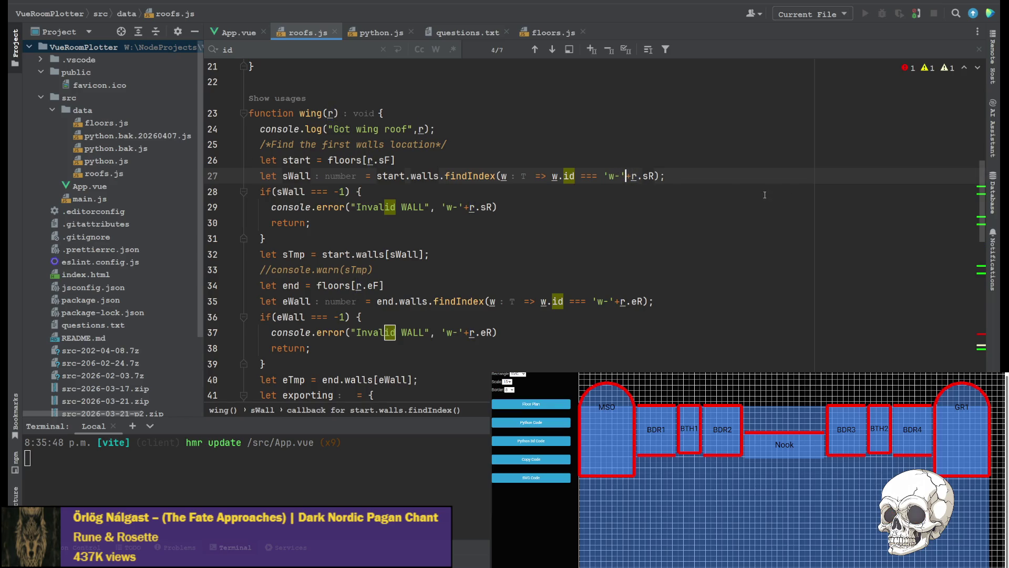
text(+)
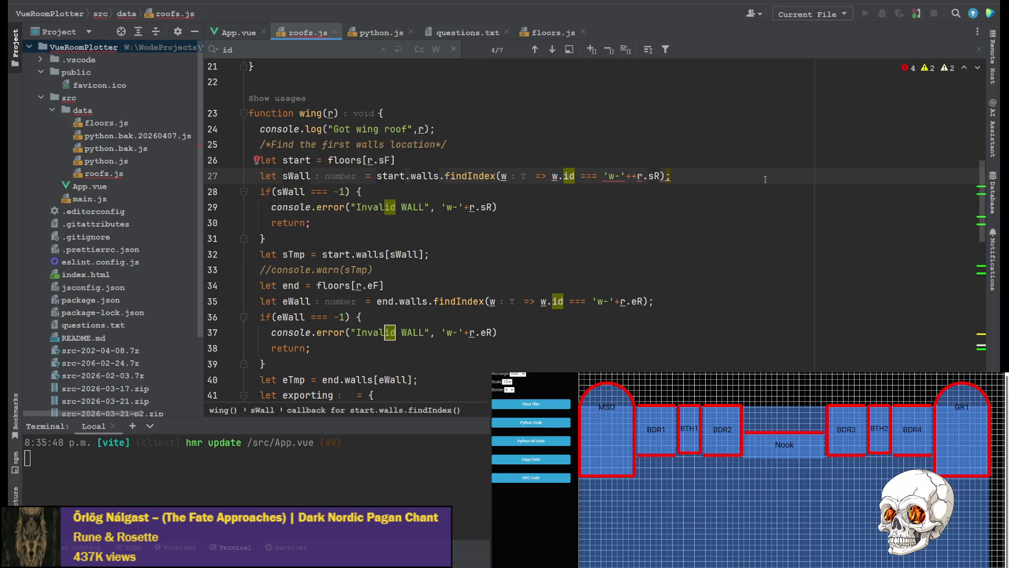
text(r.+r)
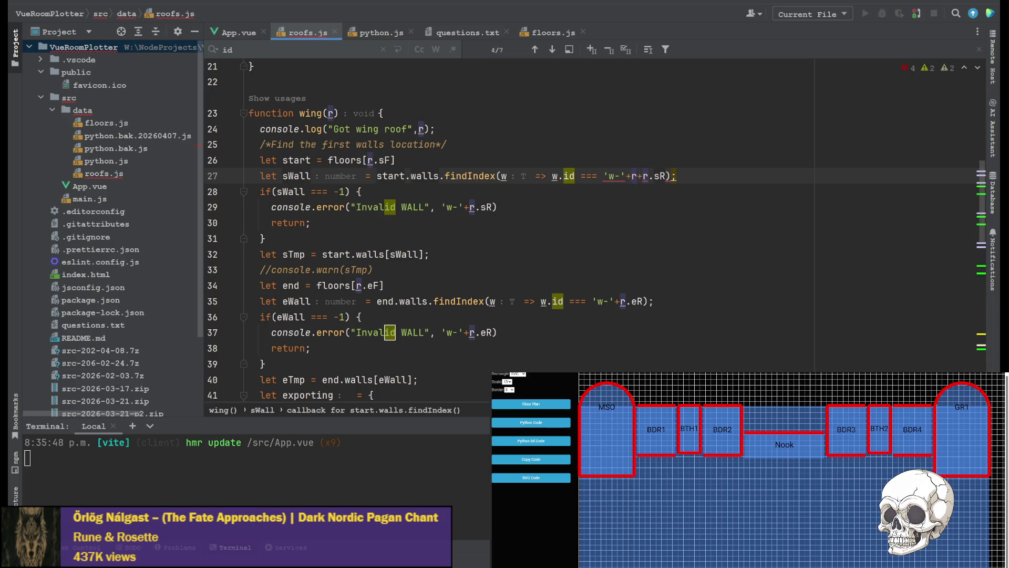
text(.)
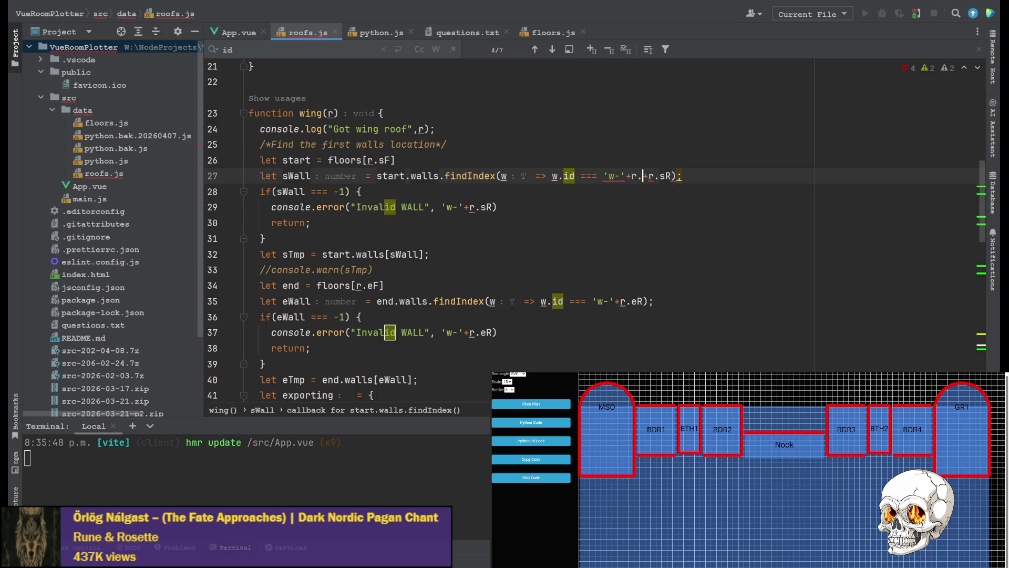
Recheck the start floor 'main' in floors.js before editing the 'w-' id in roofs.js.
click(554, 35)
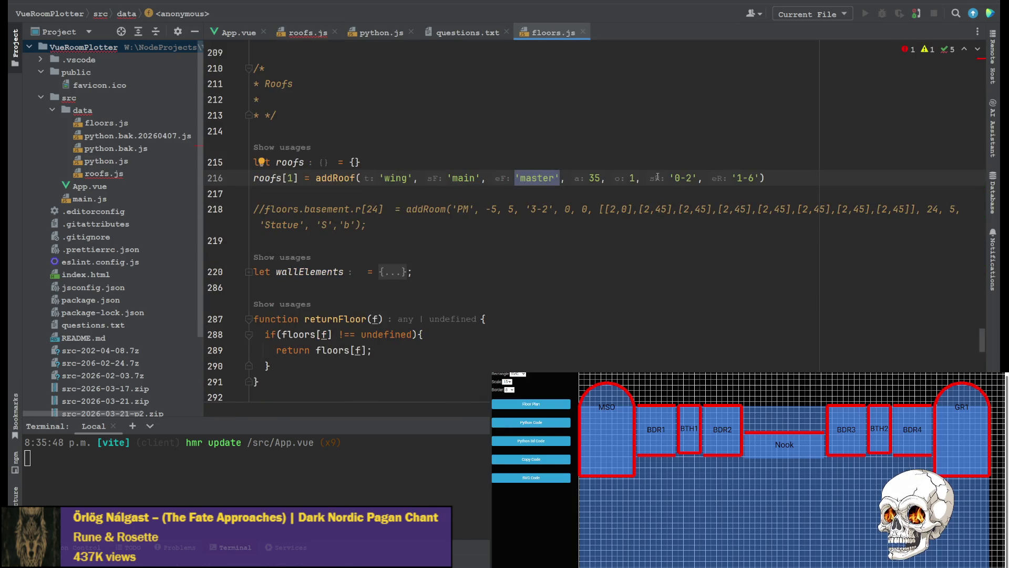
key(Left)
key(Left)
key(Left)
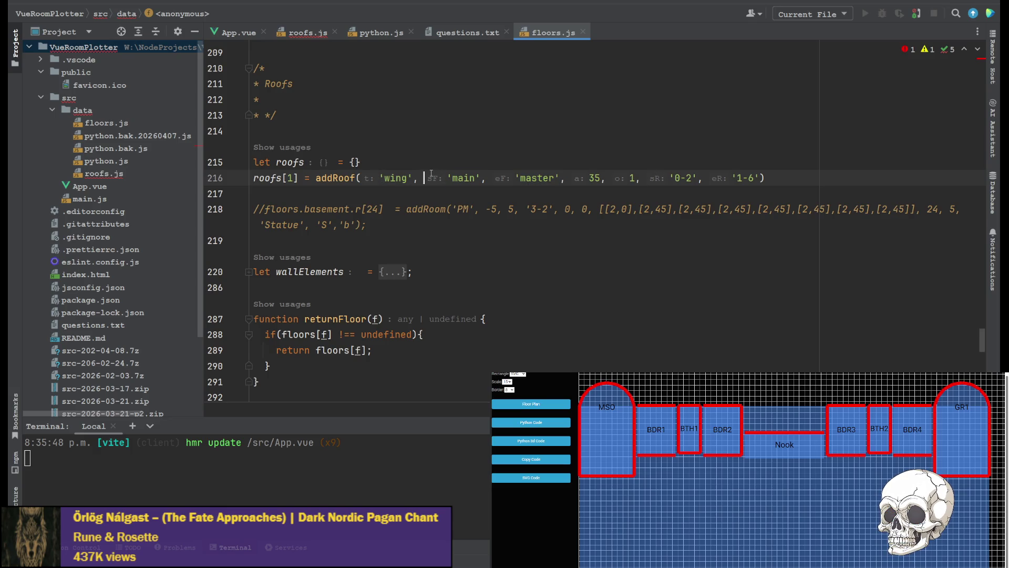
click(302, 33)
text(sF+r.sR)
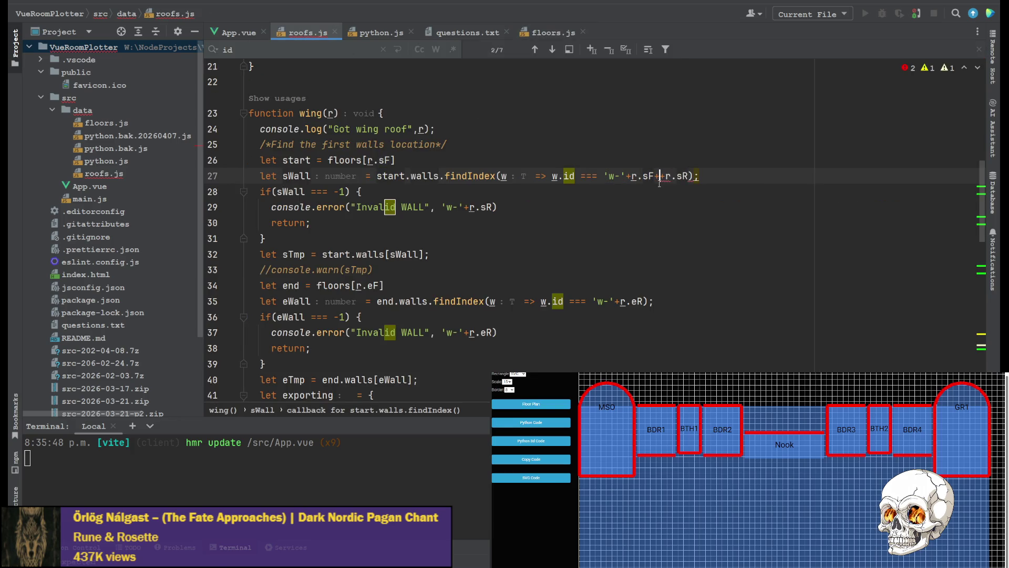
text(+"-")
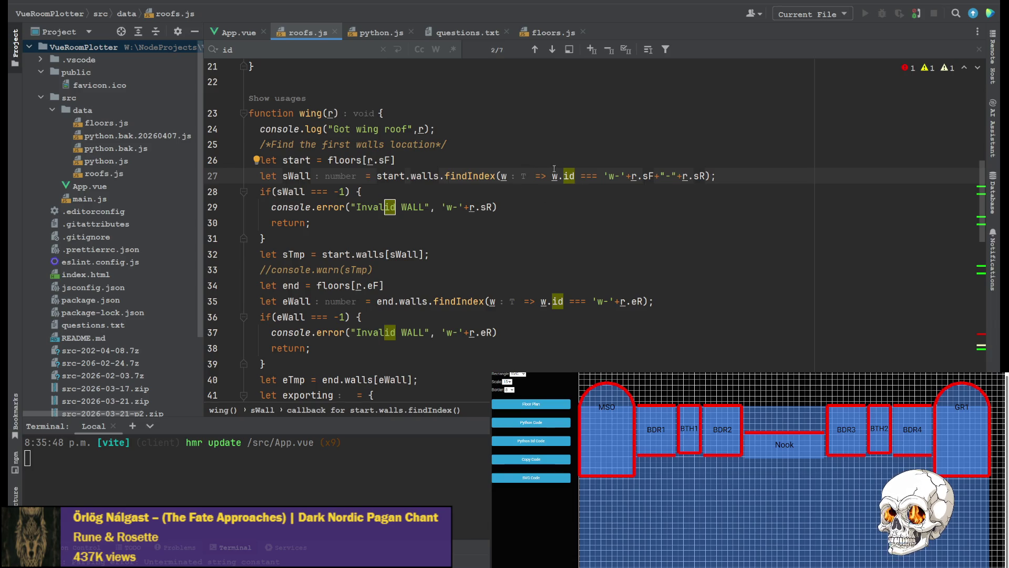
scroll(599, 209, up, 1)
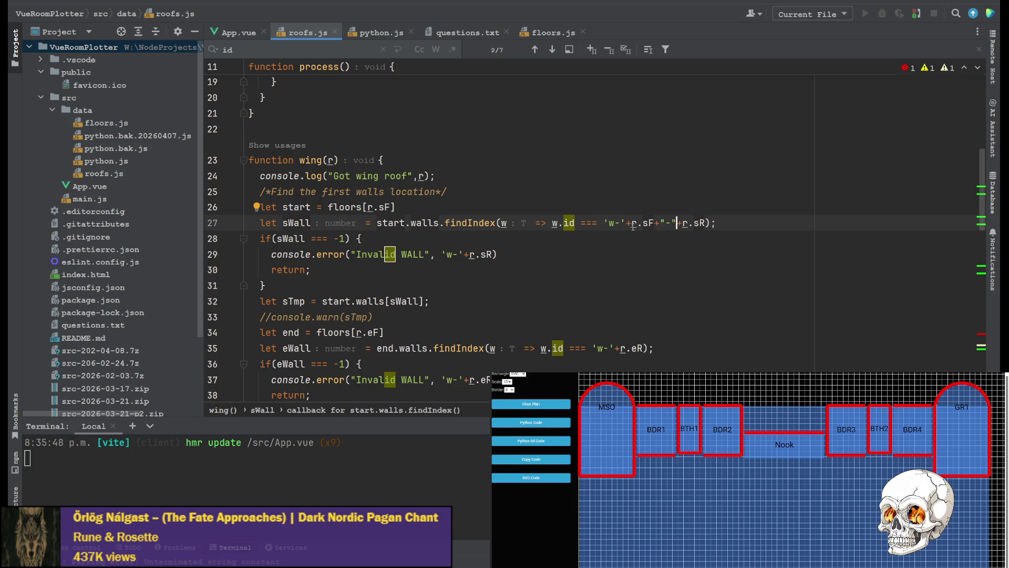
Prefix the end-wall id on line 35 with +r.eF+"-" copied from line 27's r.sF.
drag(627, 224, 683, 223)
key(ctrl+c)
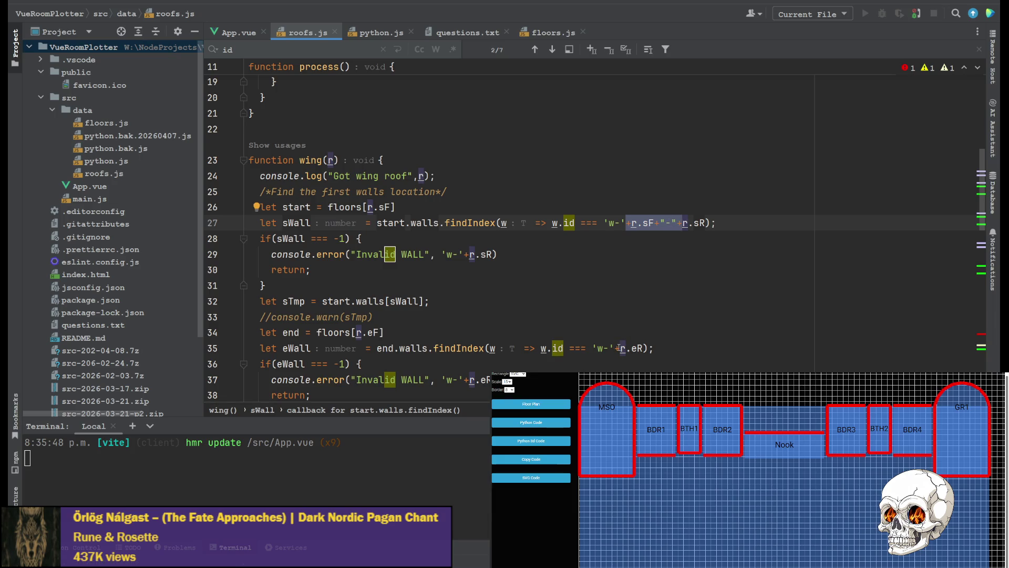
click(616, 347)
key(ctrl+v)
click(632, 348)
key(Delete)
text(e)
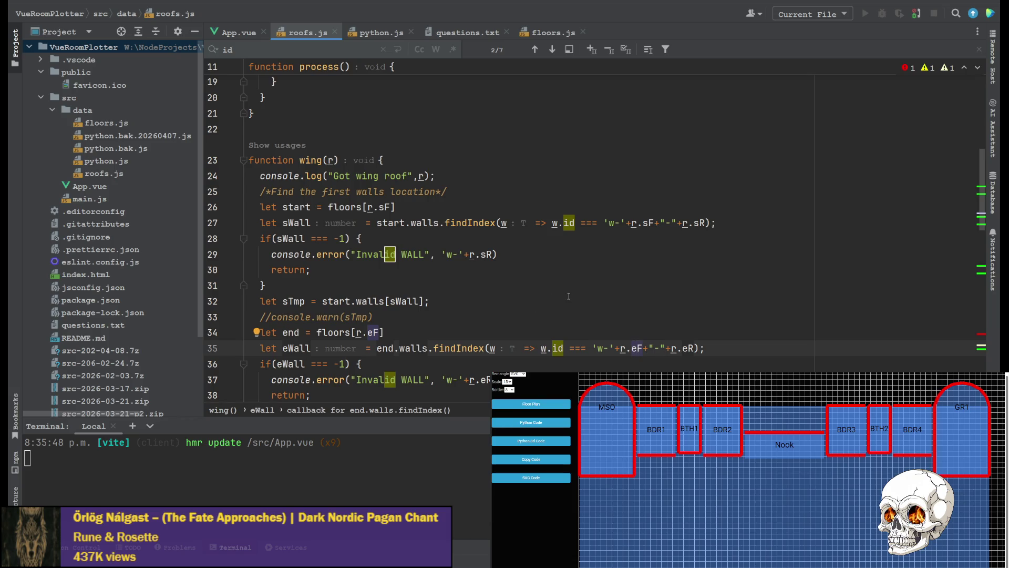
scroll(544, 299, down, 3)
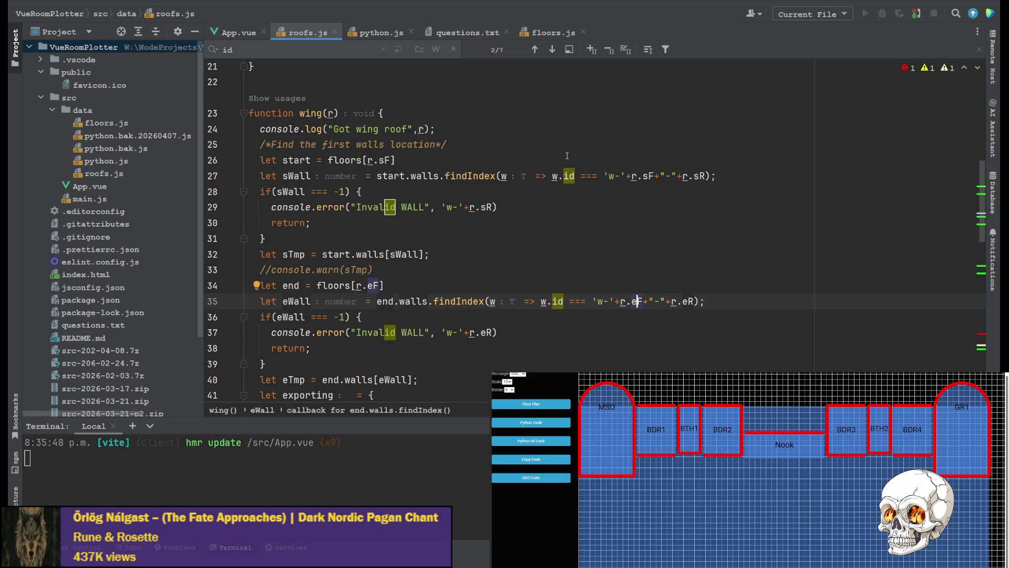
Add the r.sF and r.eF floor prefixes to the error messages on lines 29 and 37, then save roofs.js.
drag(627, 175, 677, 175)
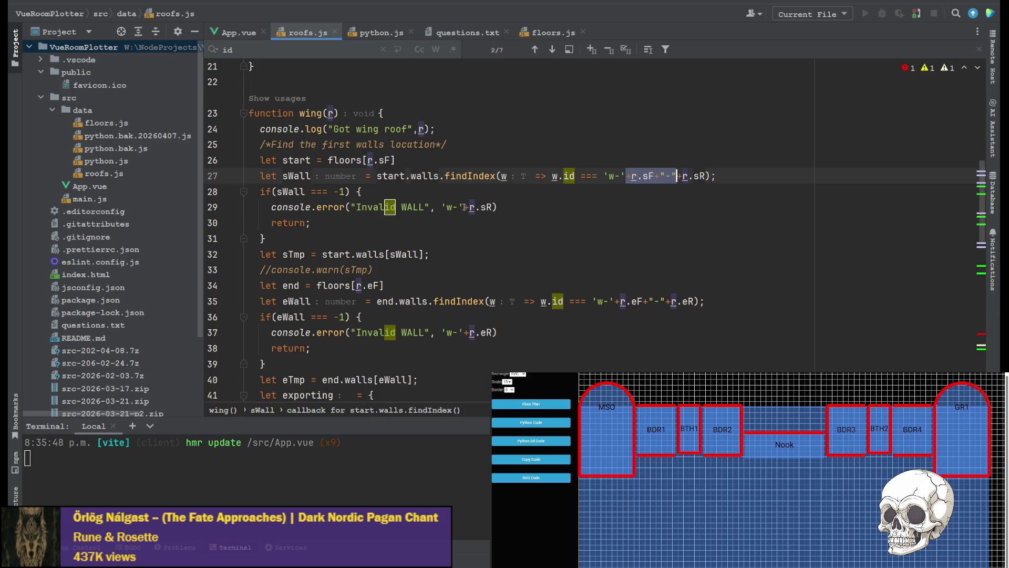
click(464, 206)
key(ctrl+v)
click(615, 301)
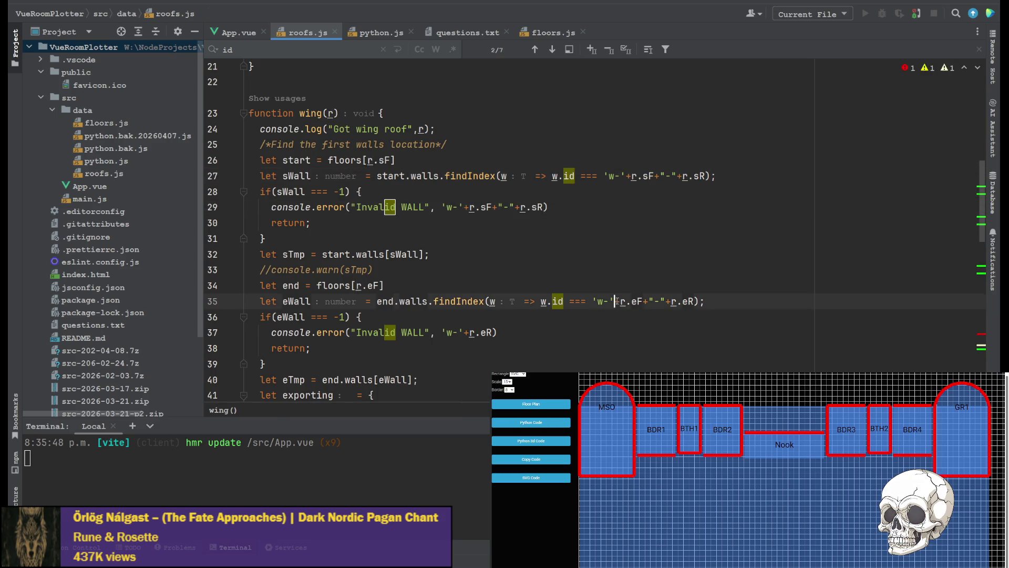
drag(614, 301, 667, 301)
key(ctrl+c)
click(464, 332)
key(ctrl+v)
scroll(526, 249, down, 4)
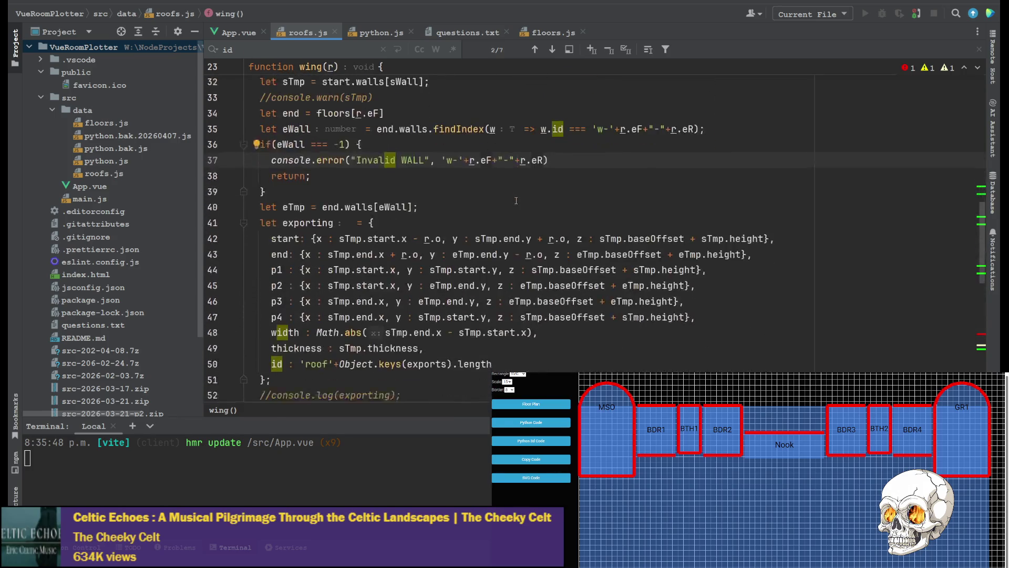
scroll(420, 219, up, 2)
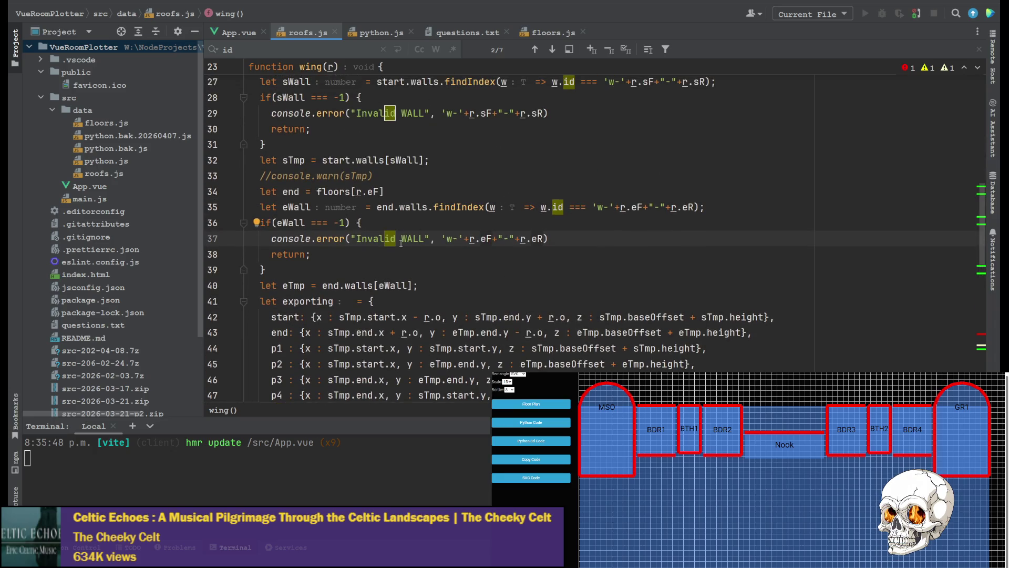
scroll(677, 275, down, 1)
key(ctrl+s)
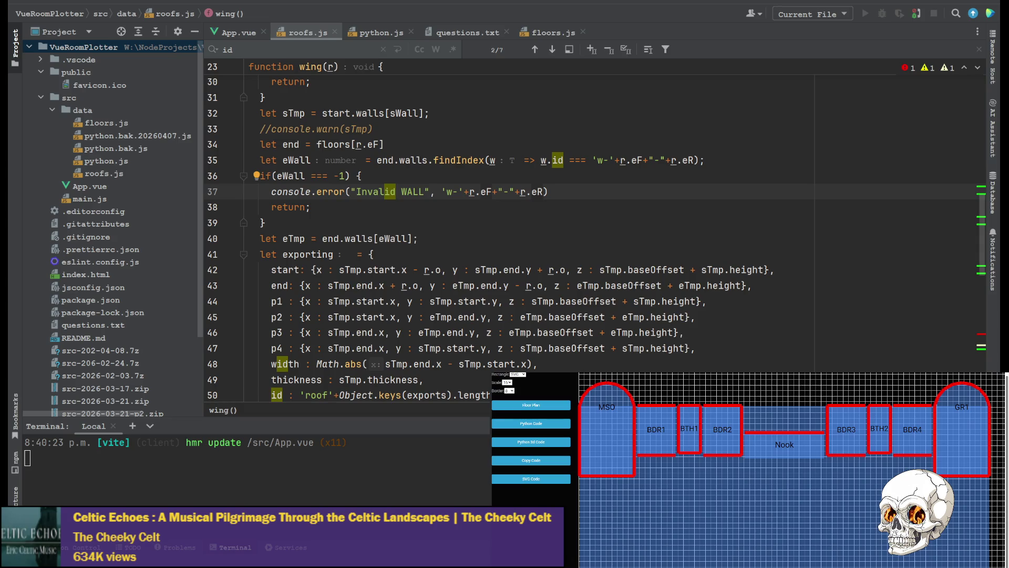
Comment out the Plan console log on App.vue line 417 and show the Python code listing in the preview.
click(237, 33)
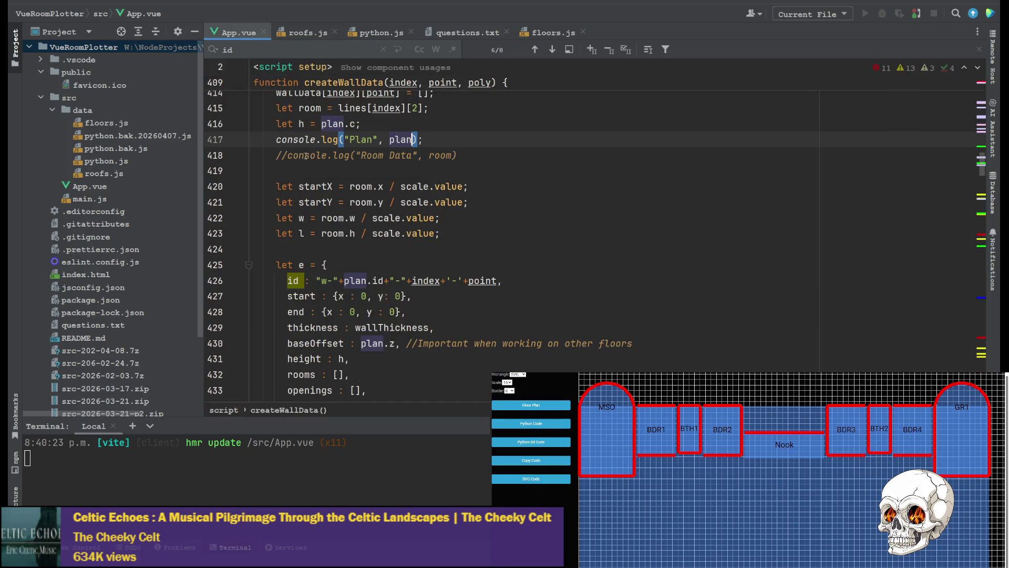
click(277, 140)
text(//)
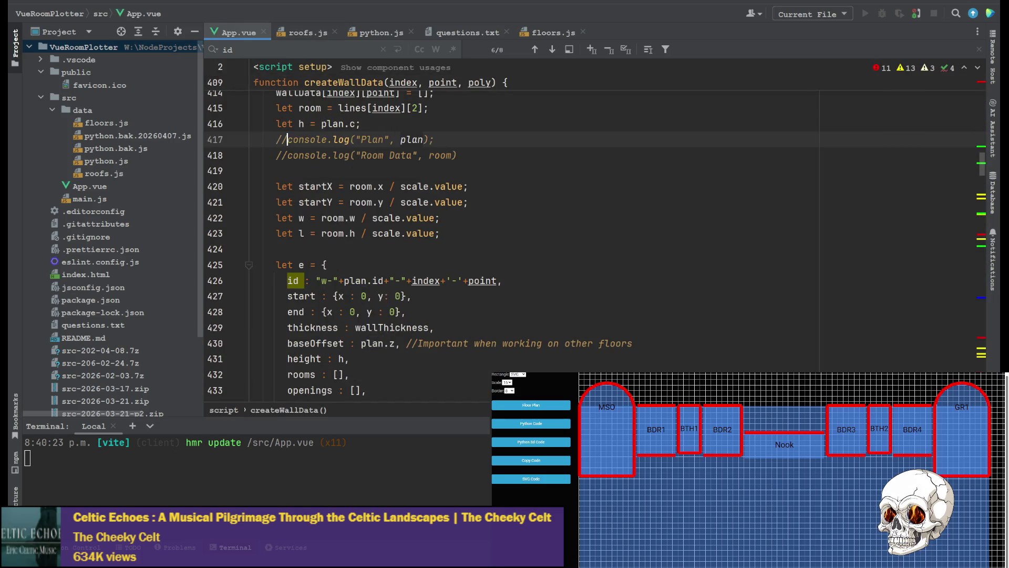
click(544, 442)
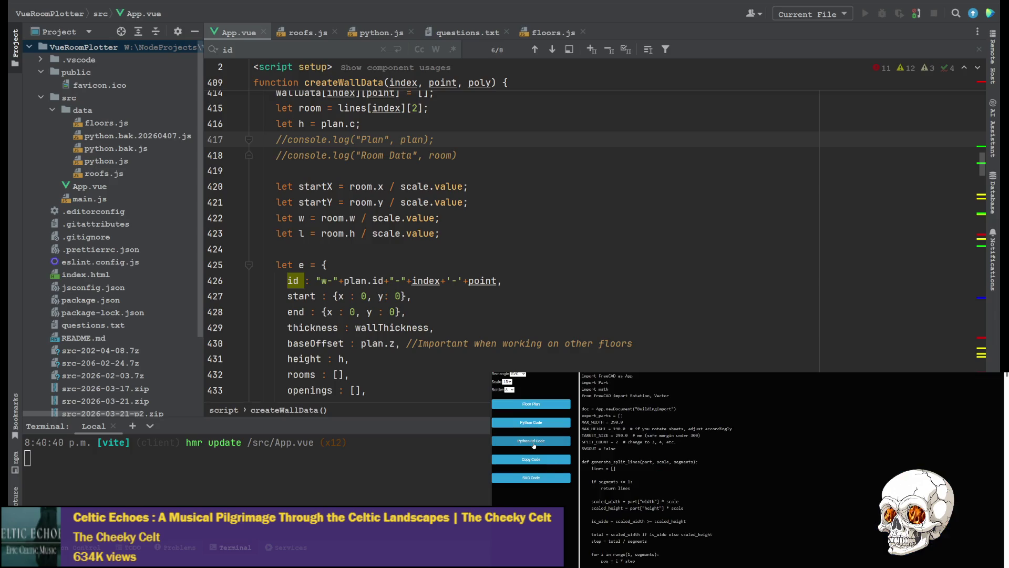
click(548, 461)
scroll(548, 461, down, 5)
scroll(674, 495, down, 10)
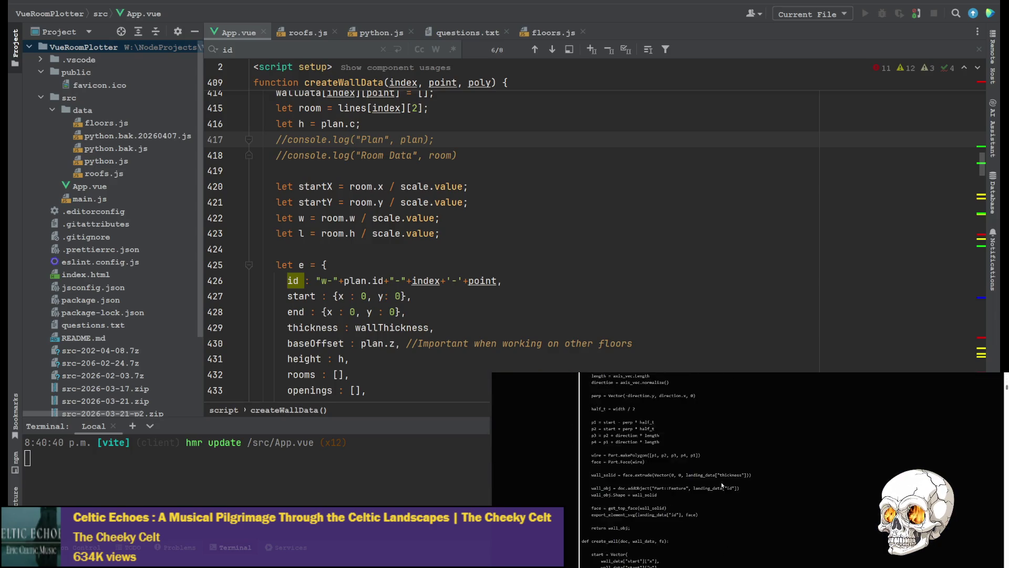
scroll(674, 495, down, 5)
scroll(670, 495, down, 5)
scroll(654, 495, down, 5)
scroll(634, 496, down, 5)
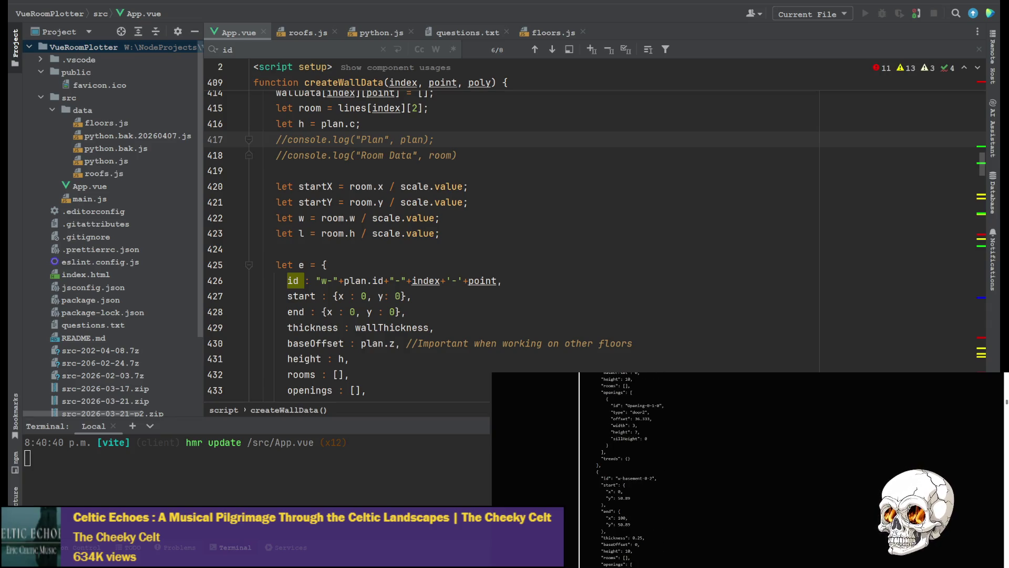
scroll(675, 473, down, 1)
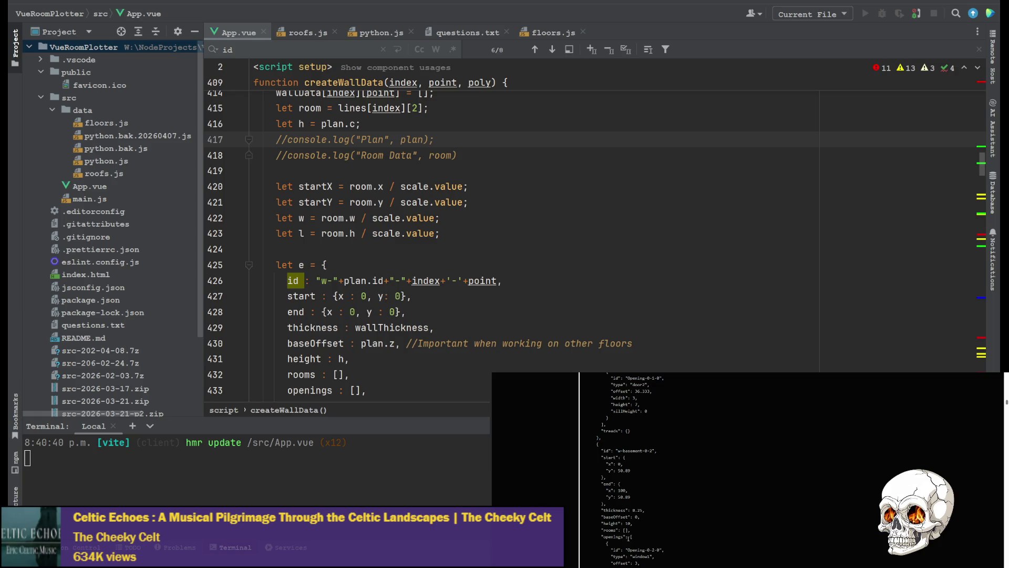
scroll(634, 555, up, 2)
scroll(639, 549, up, 2)
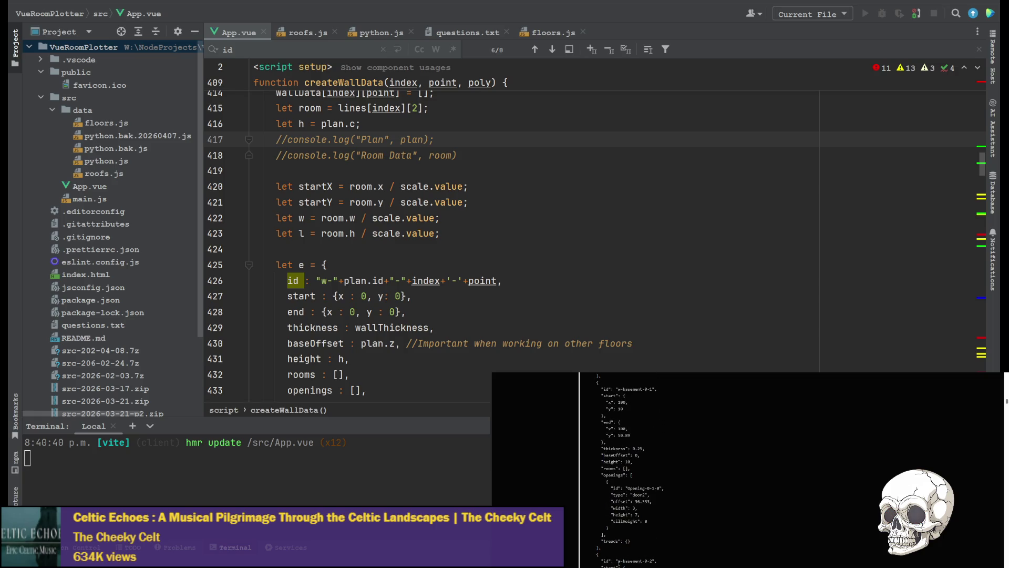
scroll(636, 561, up, 3)
scroll(633, 555, up, 3)
scroll(630, 549, up, 3)
scroll(628, 542, up, 2)
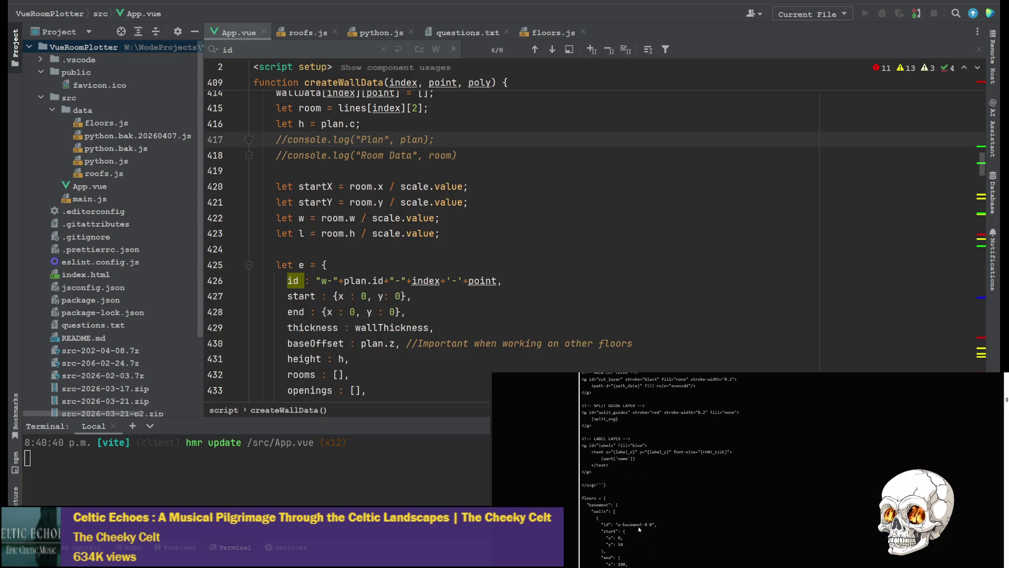
scroll(657, 530, up, 1)
scroll(647, 497, up, 1)
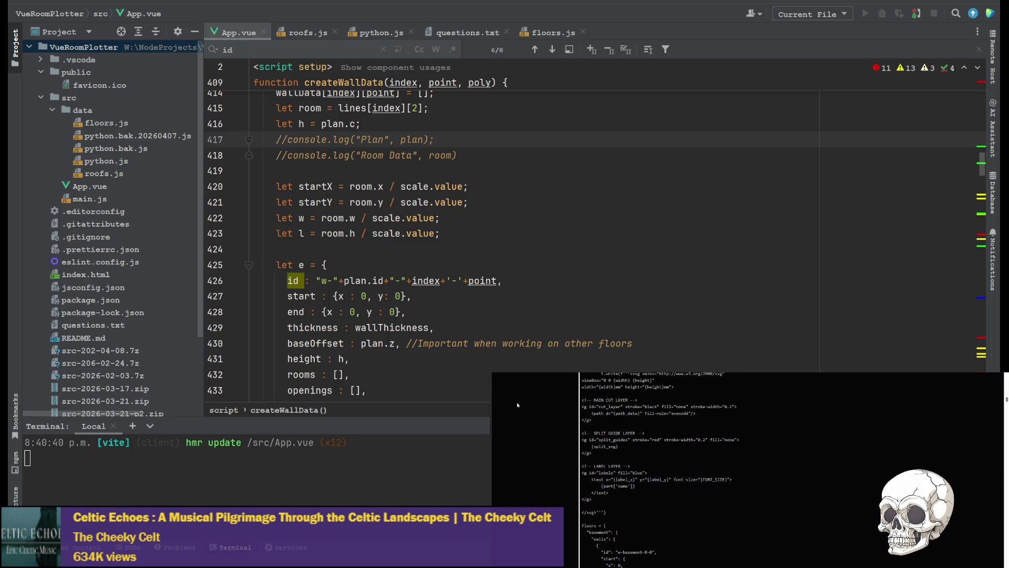
scroll(526, 413, up, 3)
scroll(525, 403, up, 3)
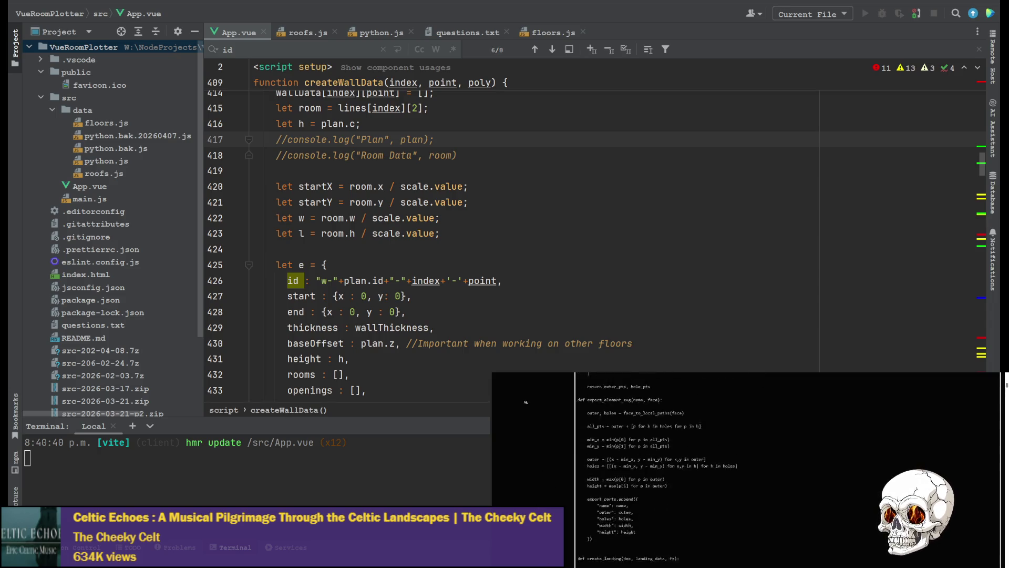
scroll(525, 402, up, 3)
scroll(525, 406, up, 2)
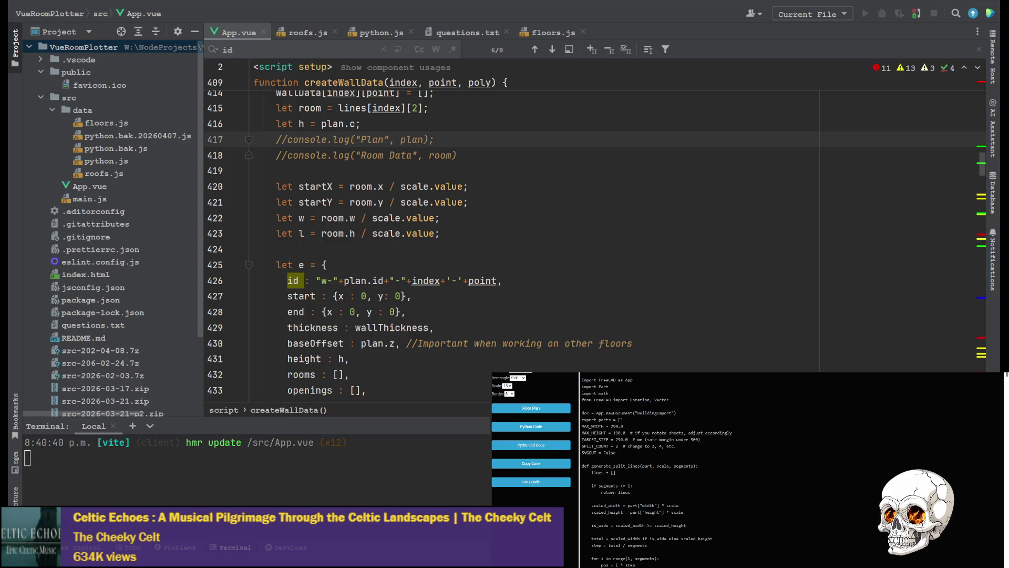
key(alt+Tab)
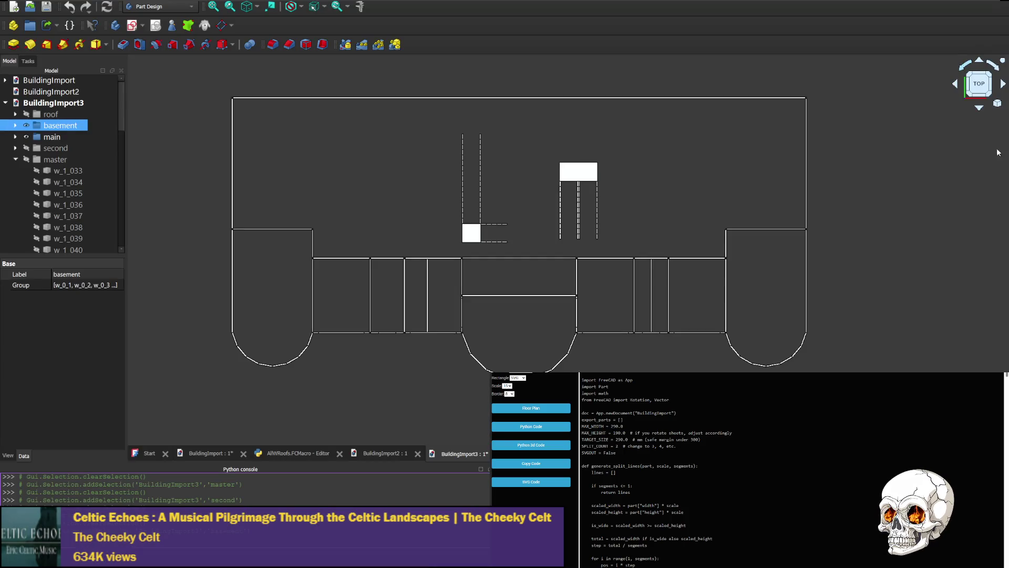
mouse_move(459, 453)
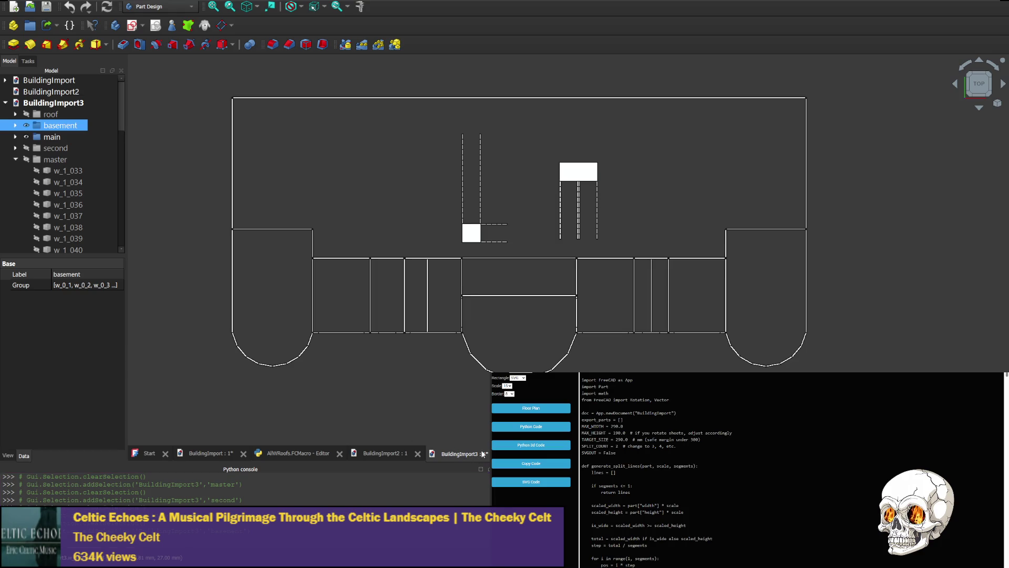
Close BuildingImport3, rerun AllWRoofs.FCMacro with F6 and view the rebuilt building from the front.
click(495, 454)
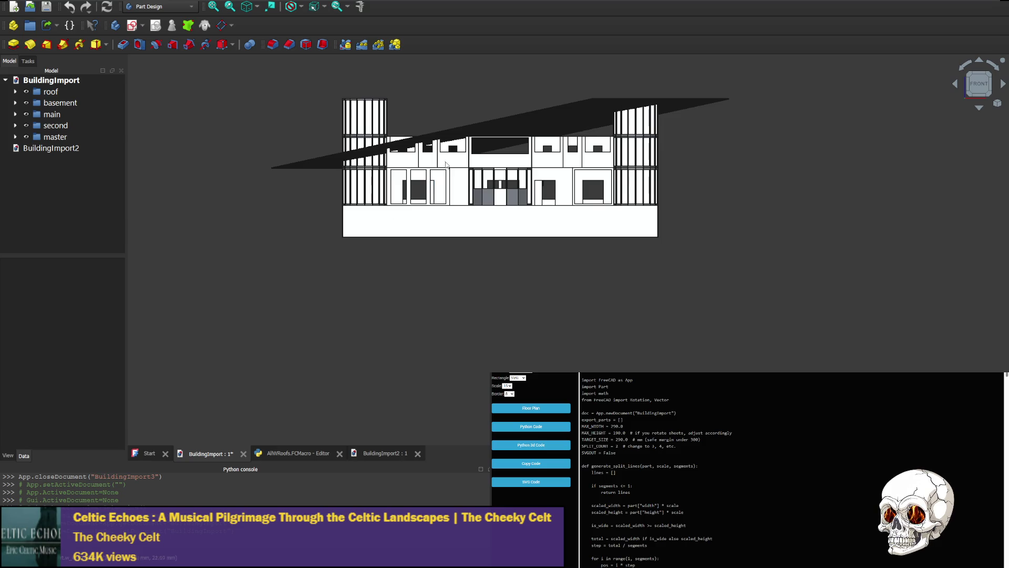
click(295, 452)
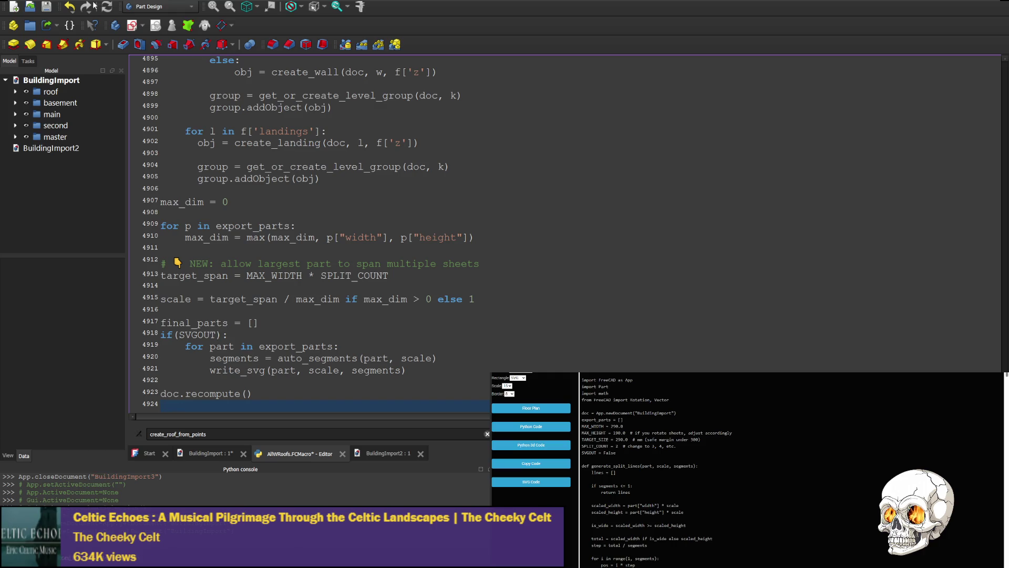
key(F6)
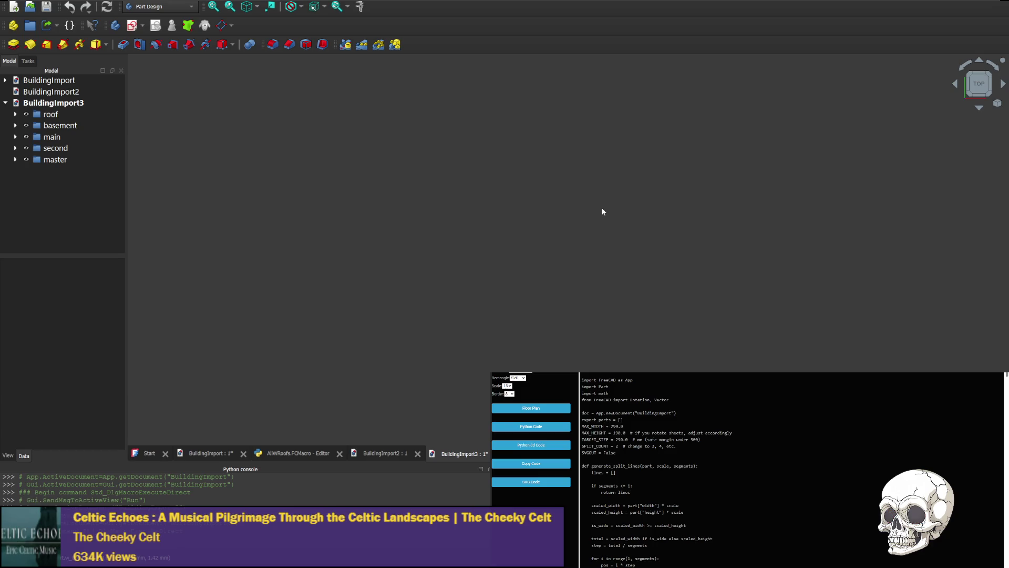
click(983, 67)
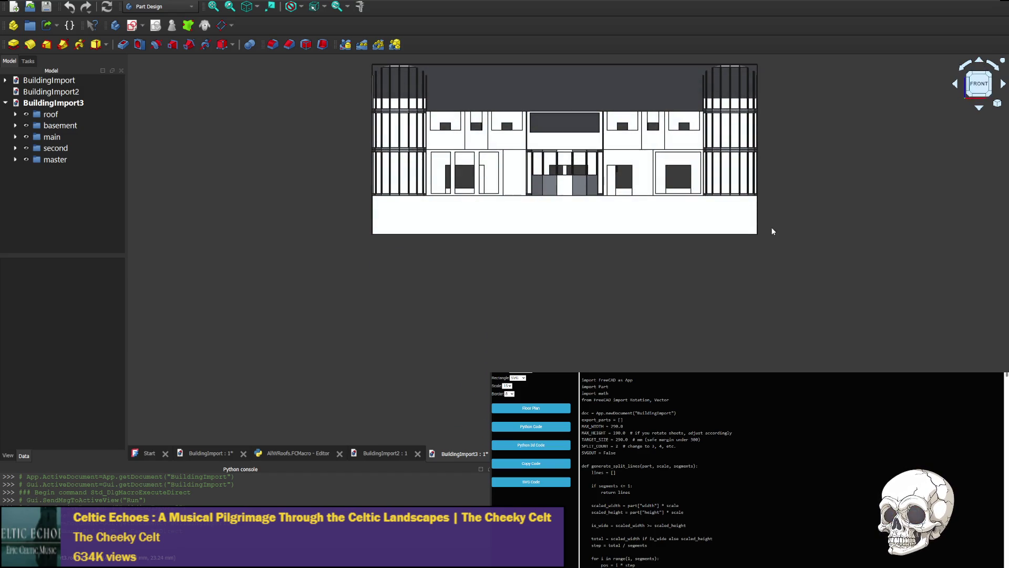
Toggle each floor group's and the roof's visibility to inspect the levels, ending at the right elevation.
click(38, 124)
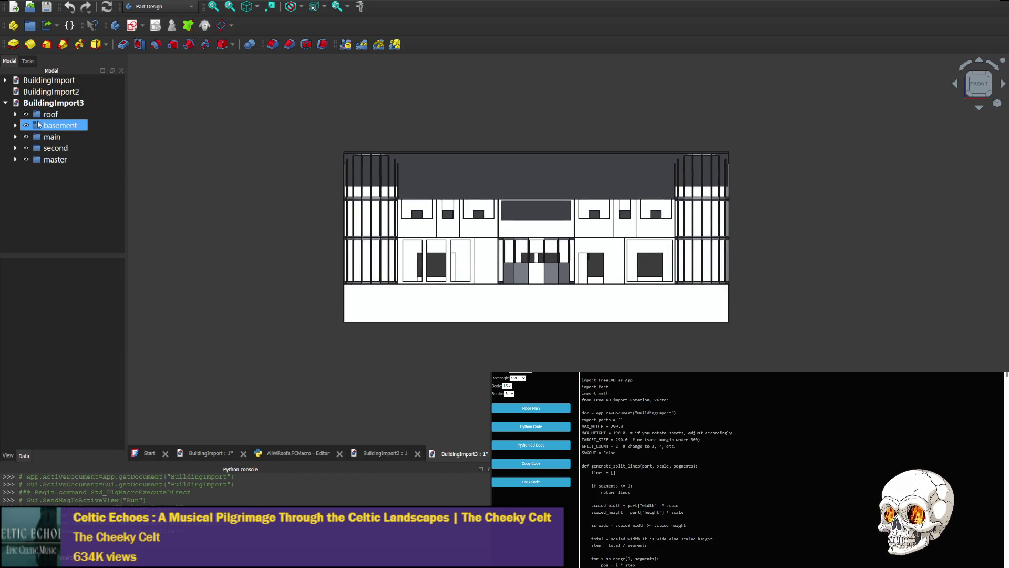
click(28, 161)
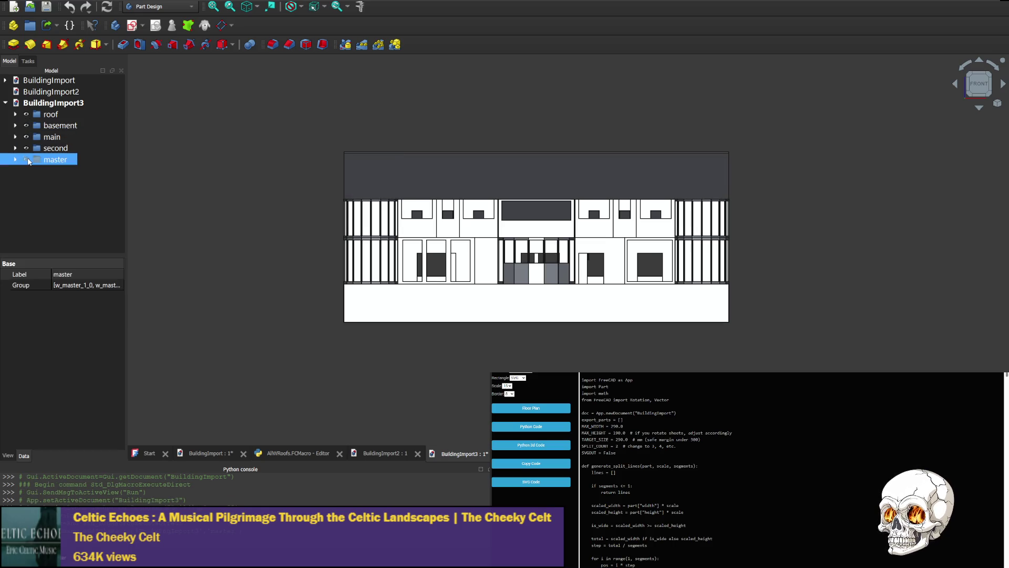
click(29, 160)
click(26, 149)
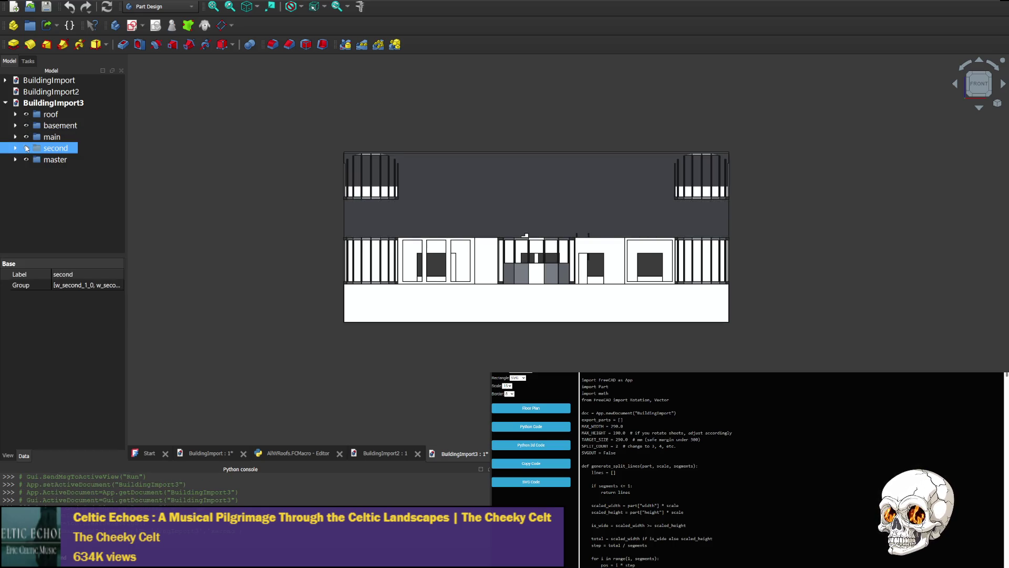
click(26, 137)
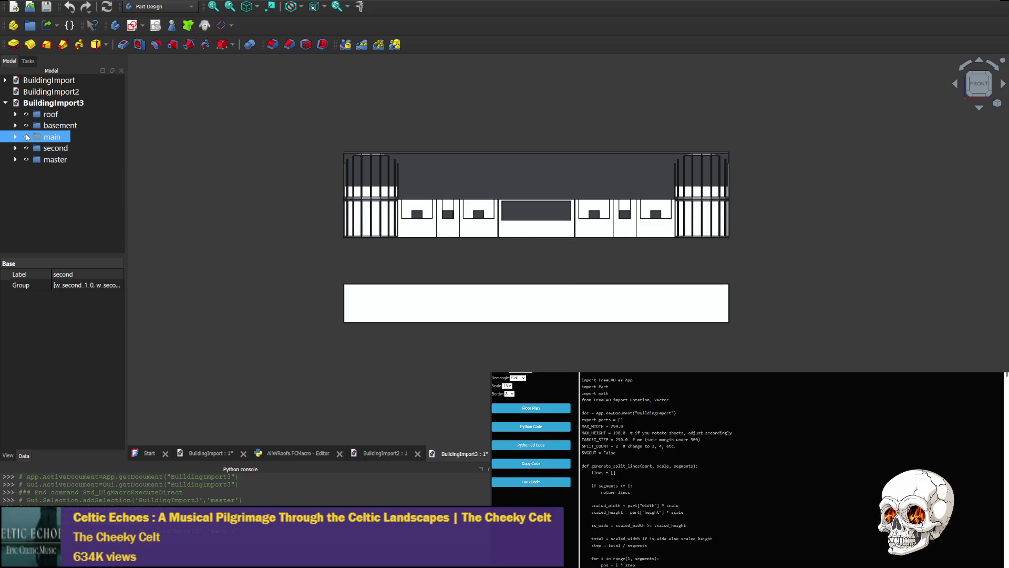
click(26, 137)
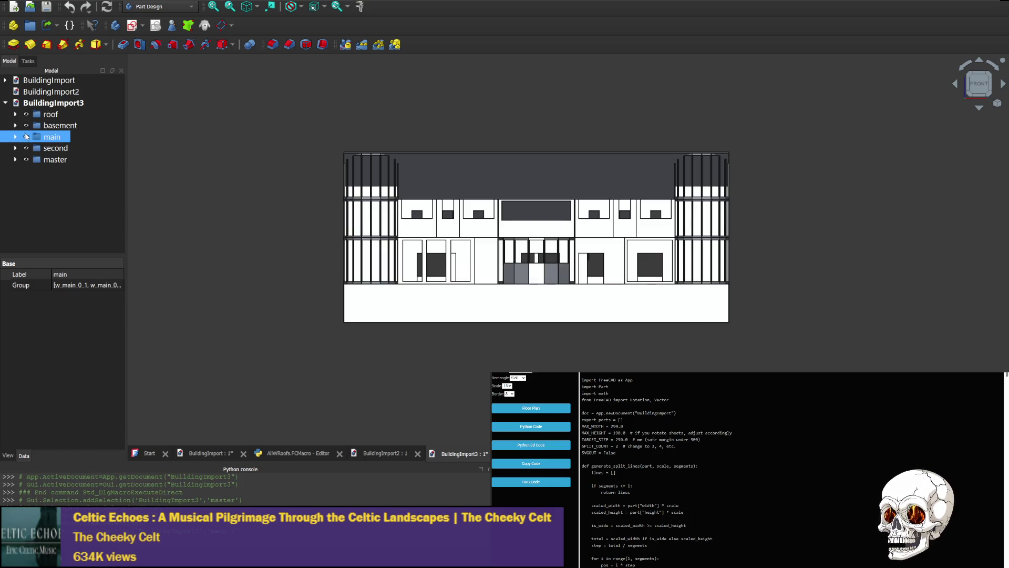
click(27, 125)
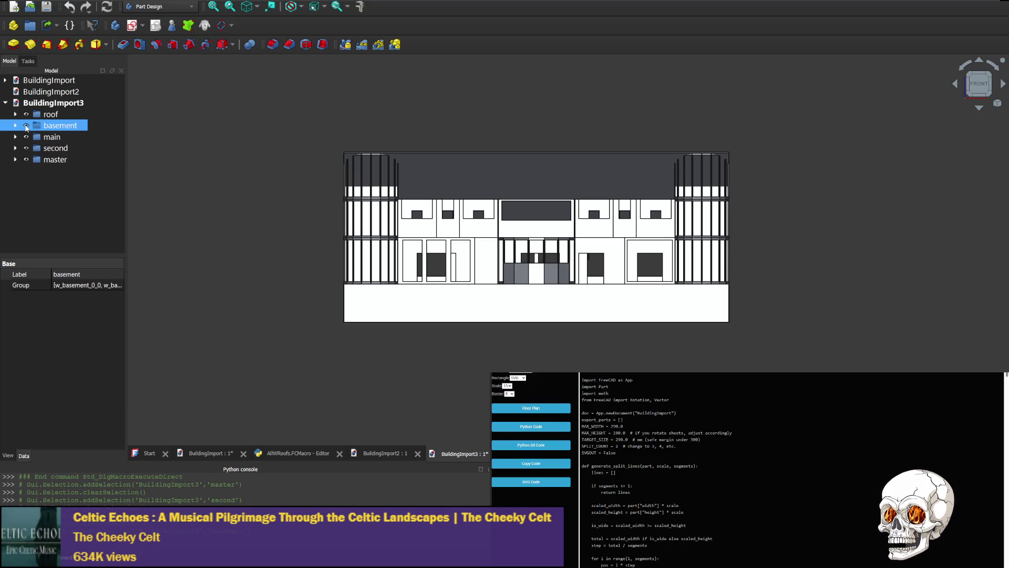
click(27, 115)
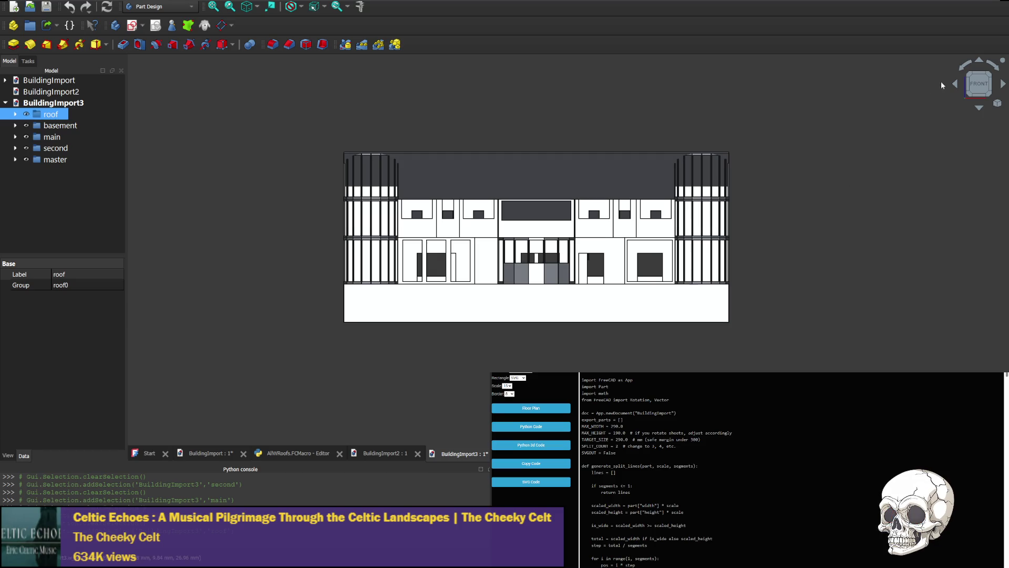
click(956, 86)
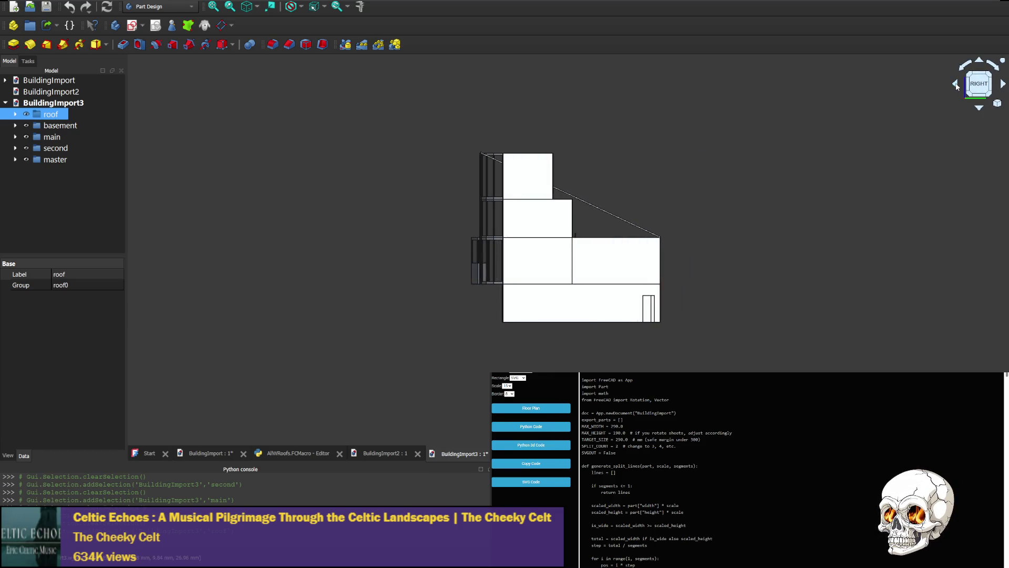
Orbit toward the rear and back to the right elevation to examine the roof line.
click(957, 85)
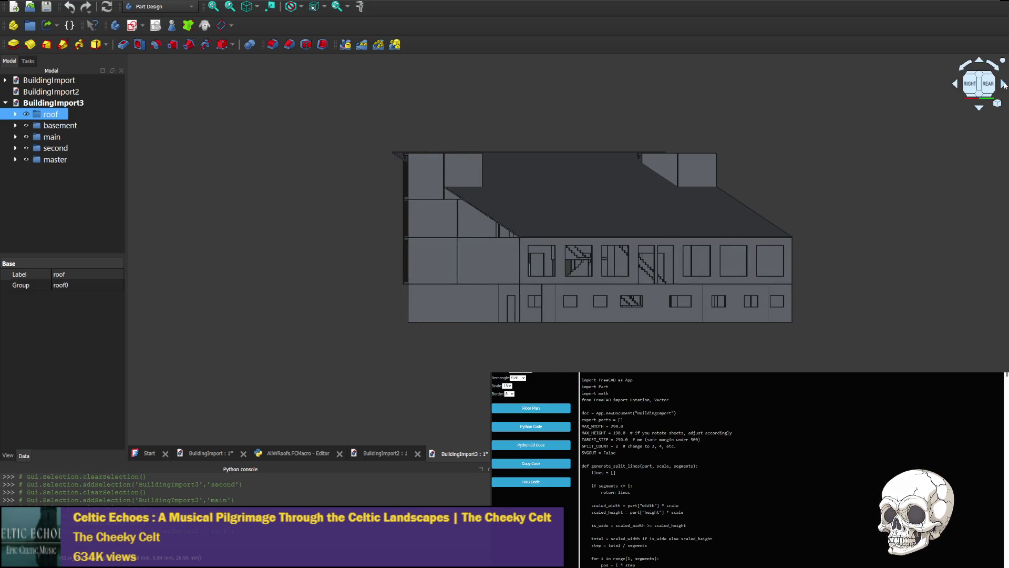
click(1003, 84)
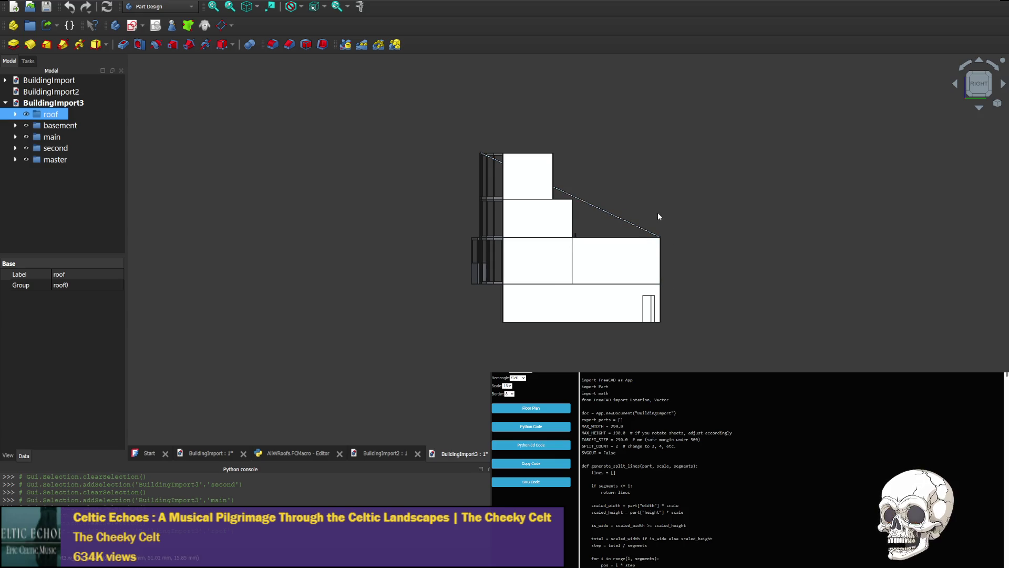
scroll(612, 236, up, 2)
scroll(612, 236, up, 2)
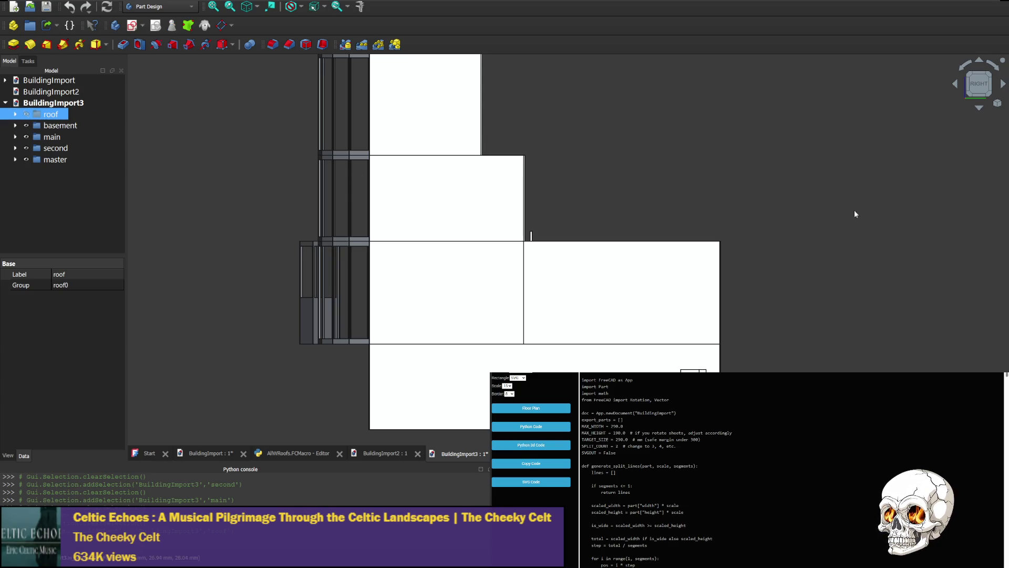
click(1005, 89)
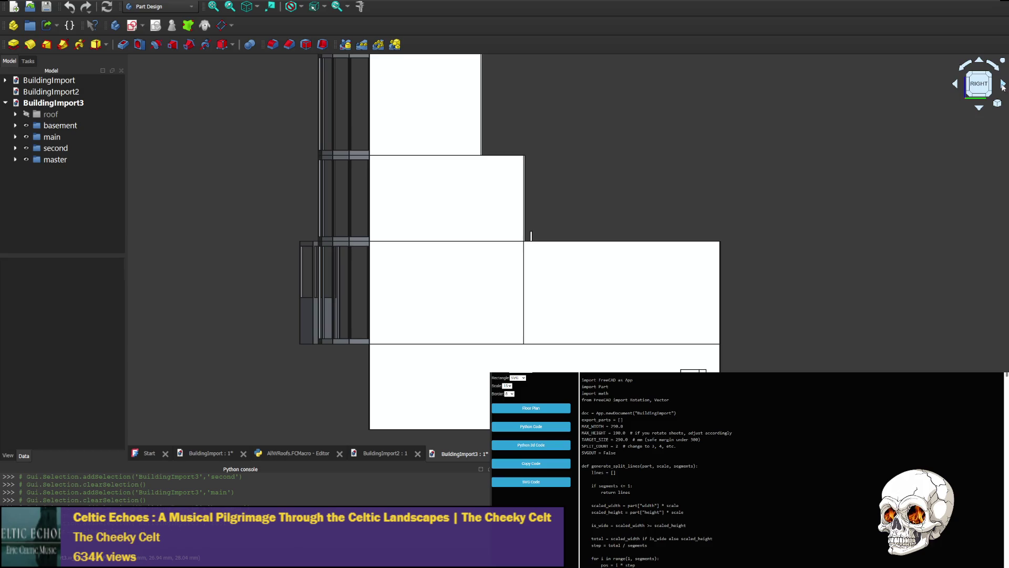
With the roof hidden, cycle through rear, side and top-down views of the walls.
click(1003, 86)
click(956, 85)
click(955, 84)
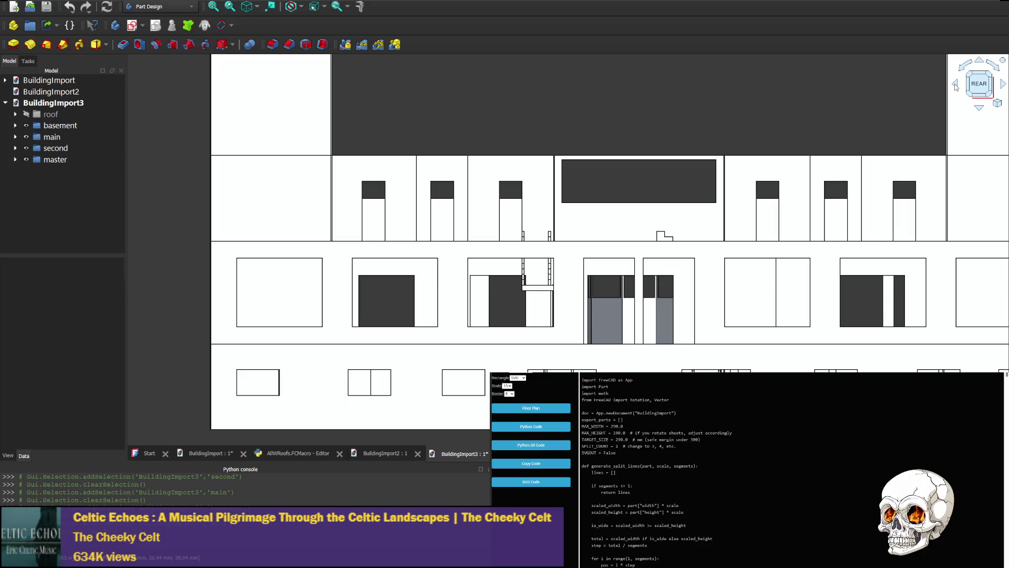
click(1002, 84)
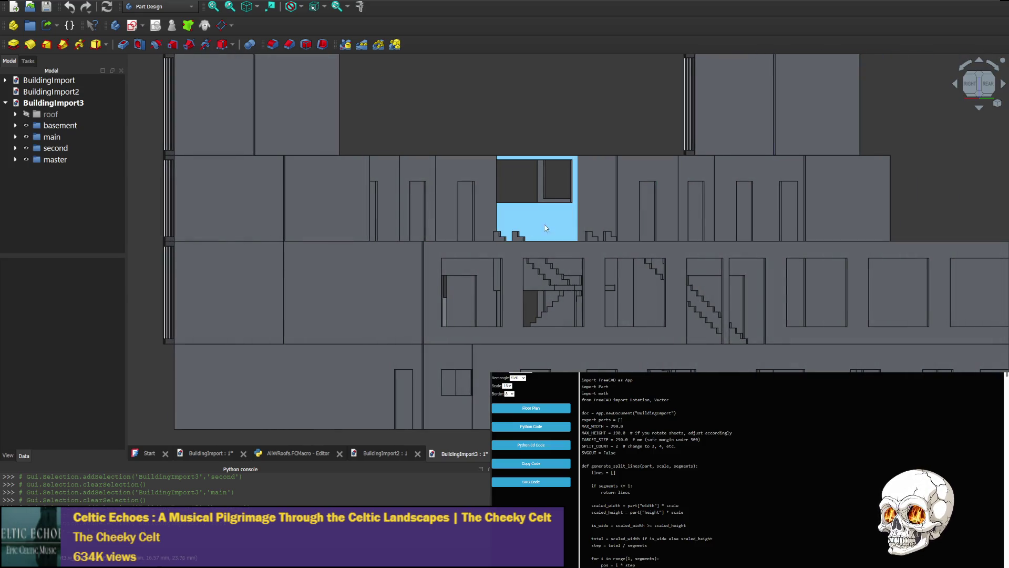
click(980, 108)
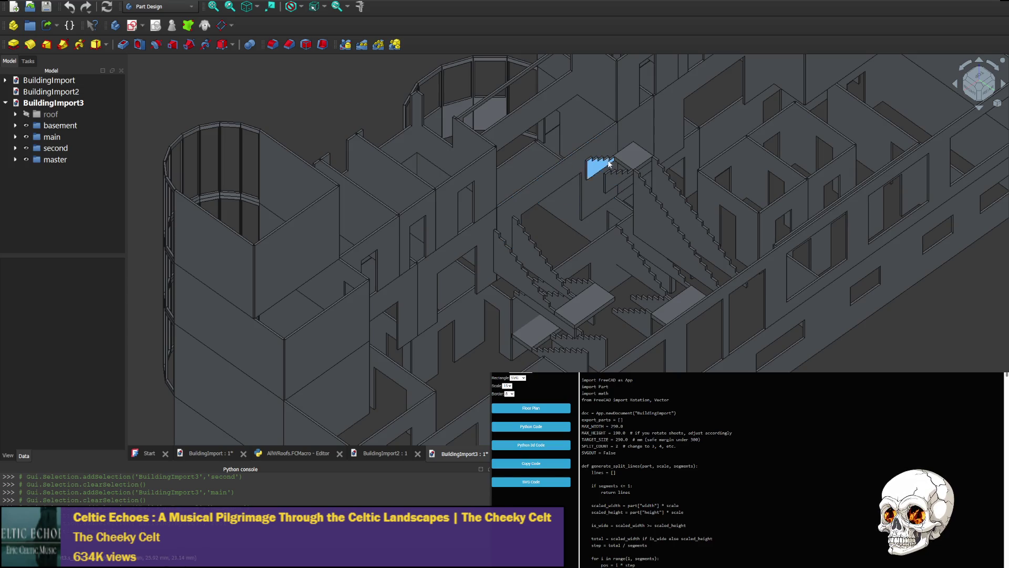
click(982, 63)
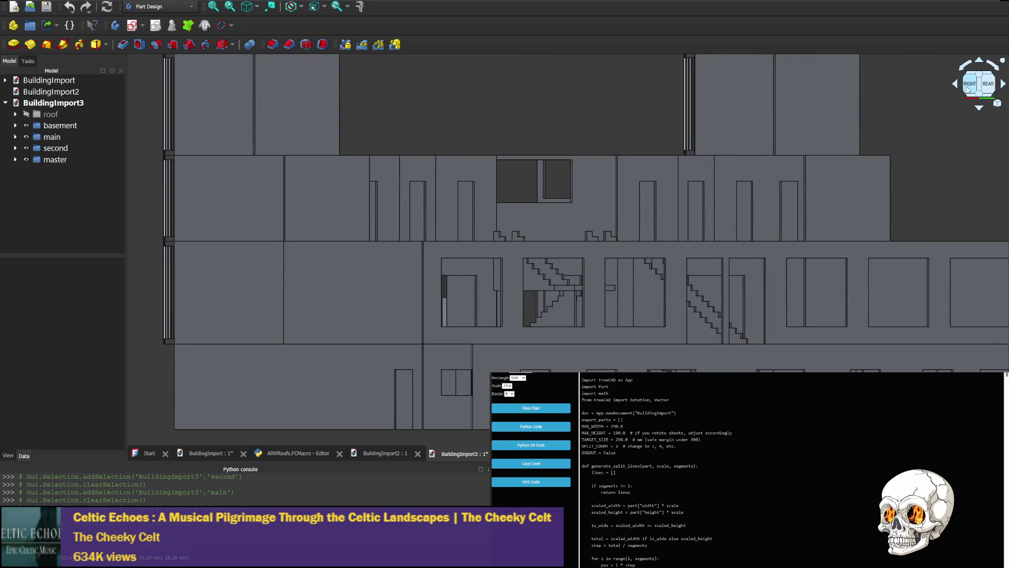
Inspect the right and left elevations, then show the roof group again.
click(1003, 87)
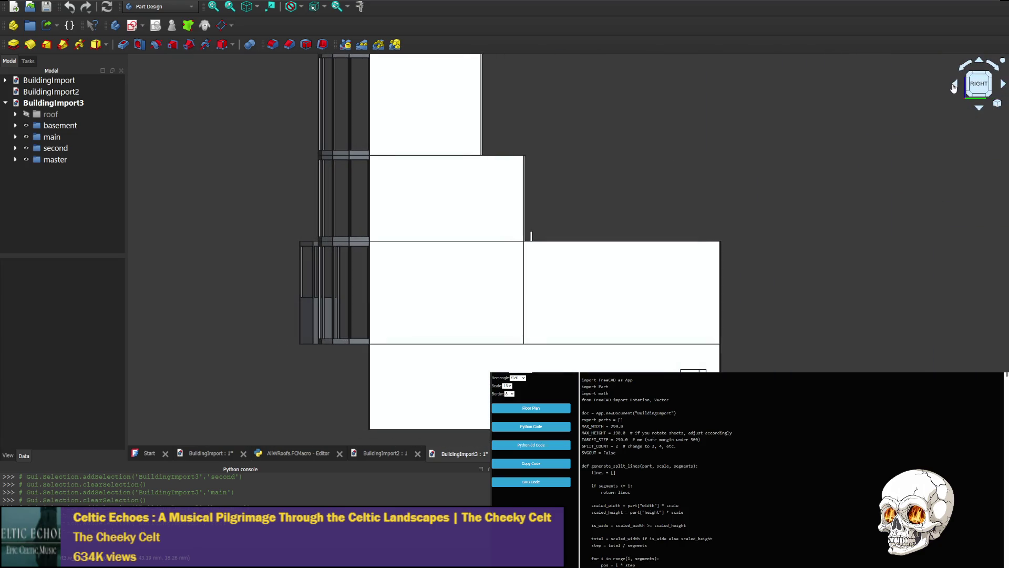
click(955, 87)
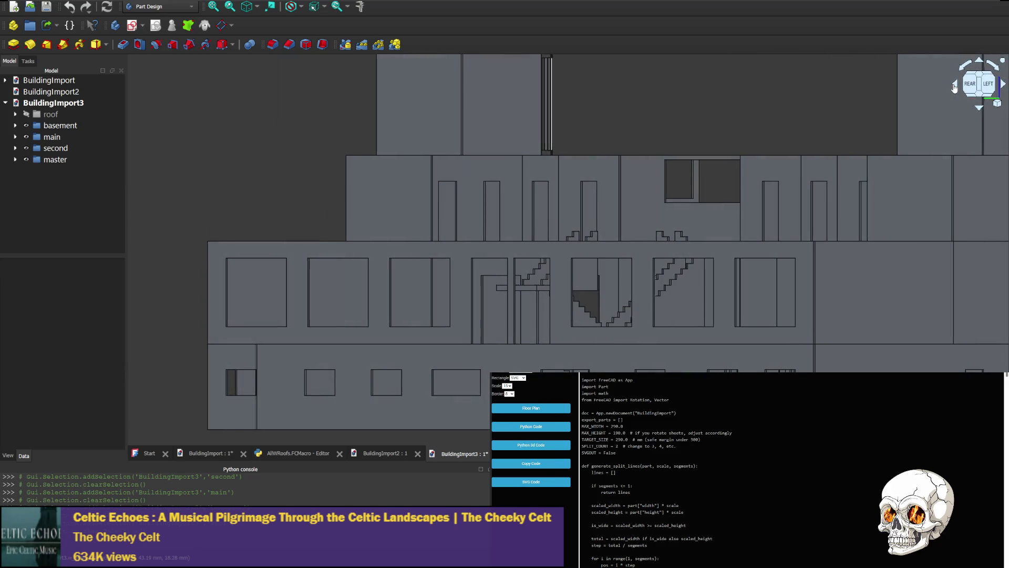
click(954, 87)
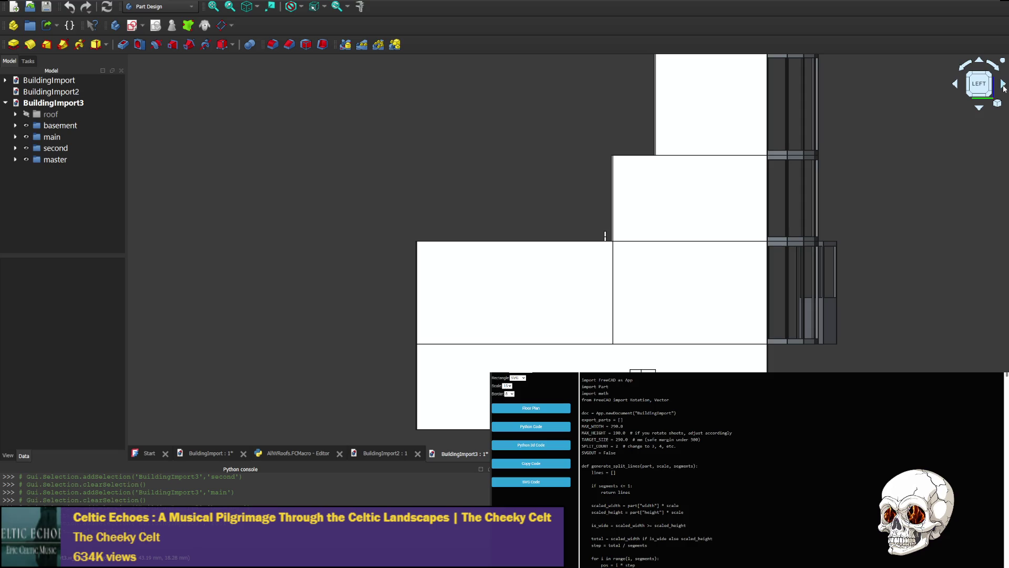
click(1003, 89)
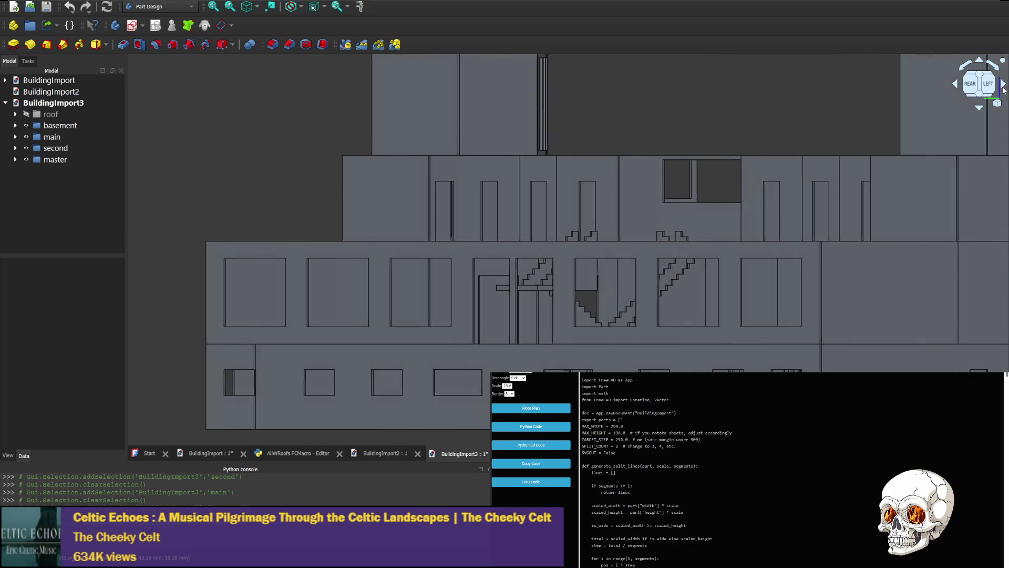
click(1004, 88)
click(1002, 89)
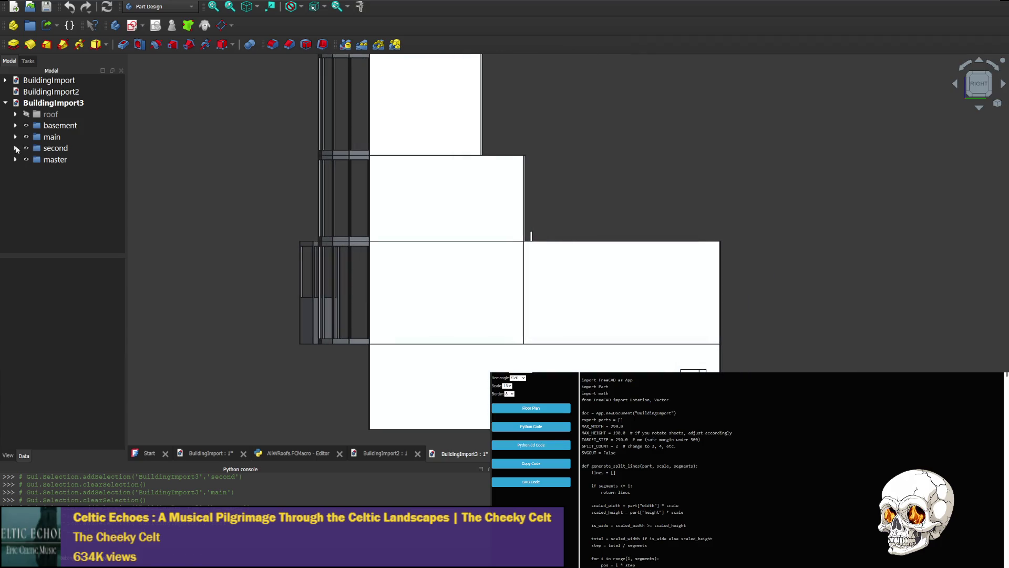
click(26, 114)
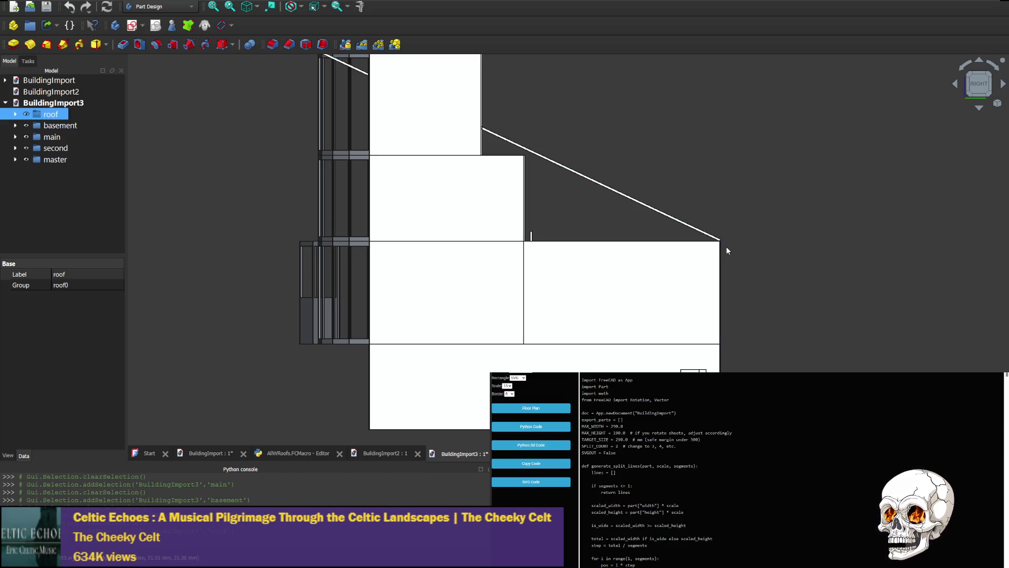
Orbit to rear and angled views to see the roof slope against the walls.
click(955, 86)
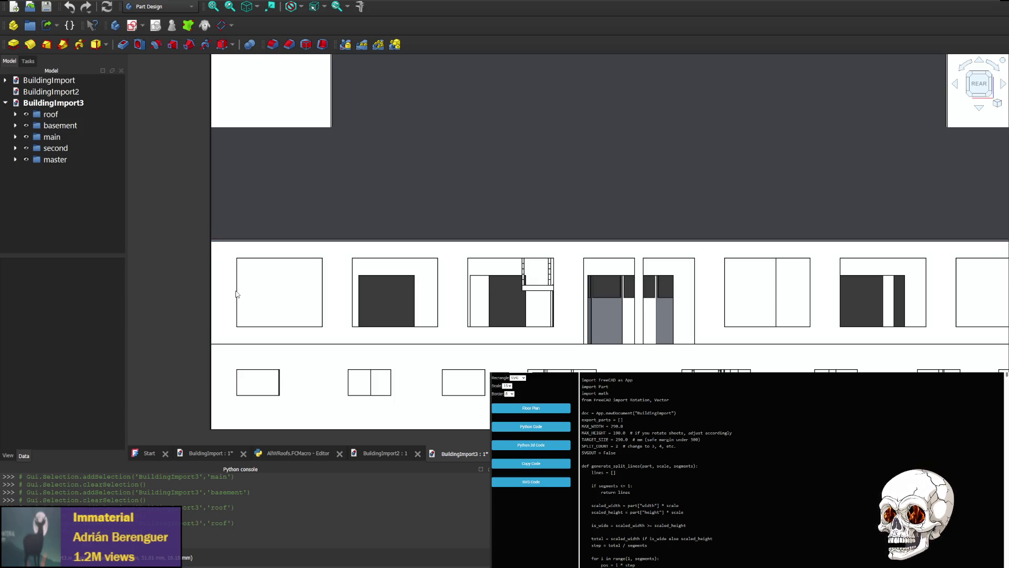
click(1003, 86)
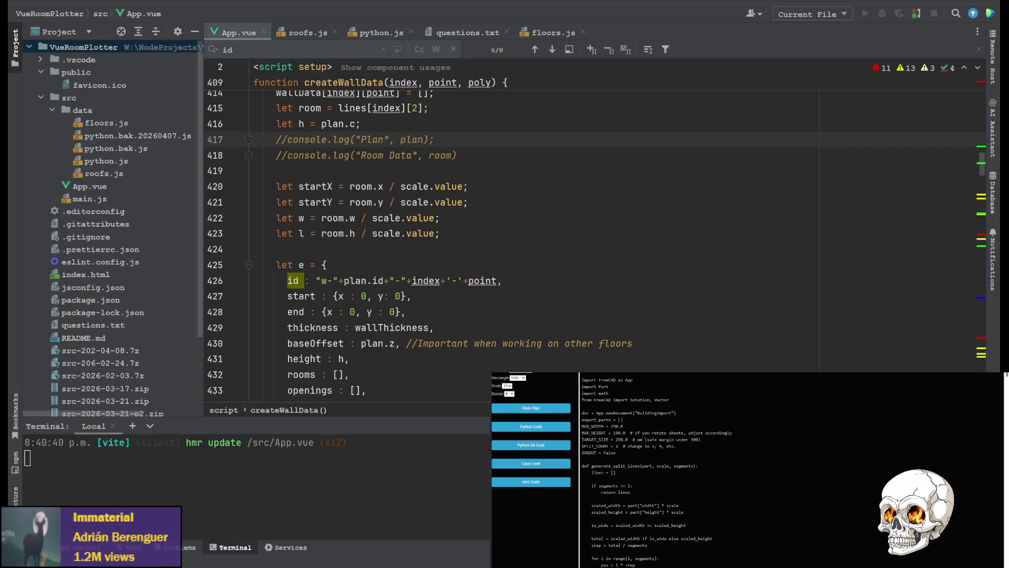
Check the wing roof's overhang value o: 1 after 35 on floors.js line 216.
click(298, 32)
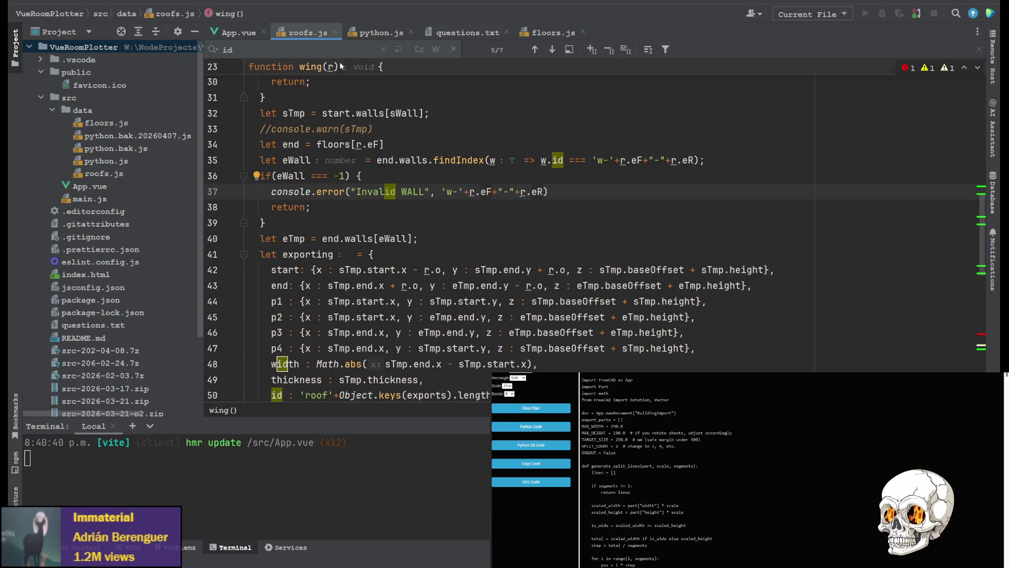
click(547, 33)
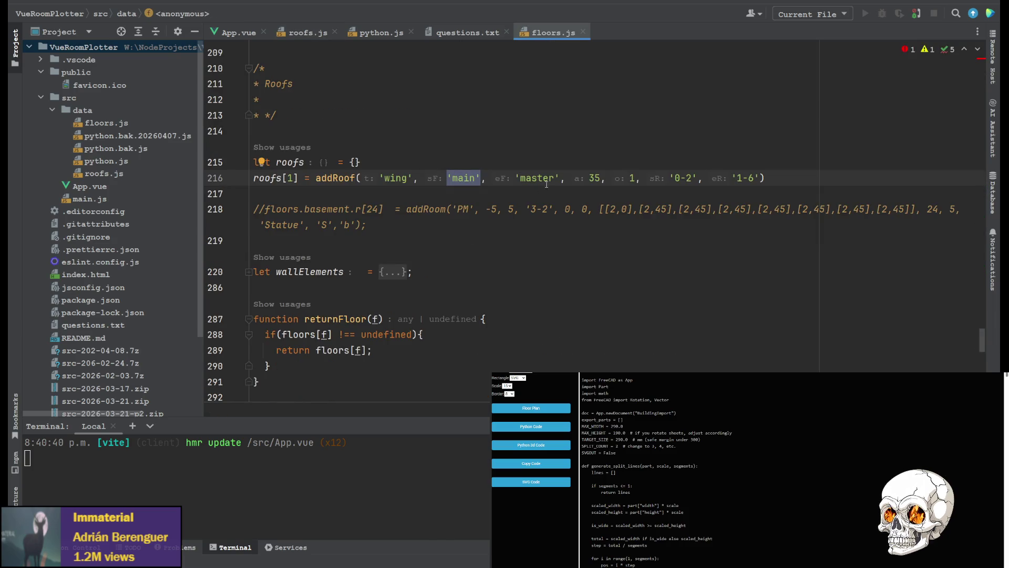
click(613, 178)
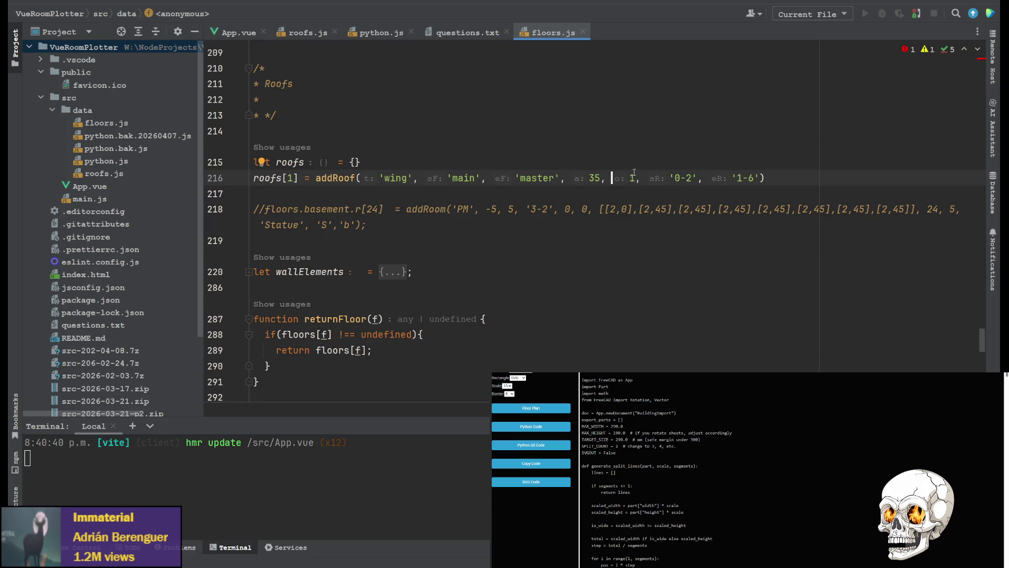
double_click(632, 178)
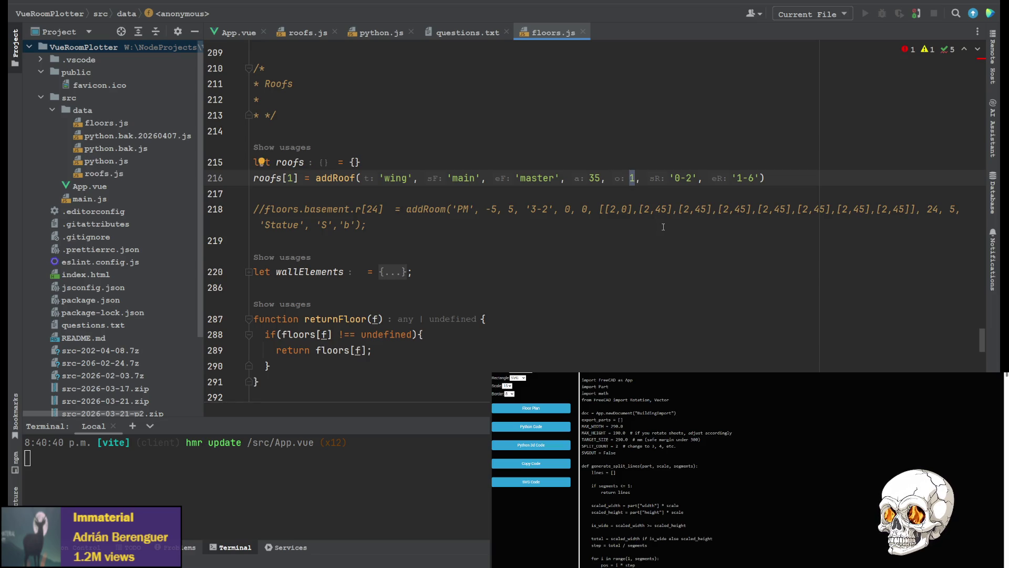
click(304, 33)
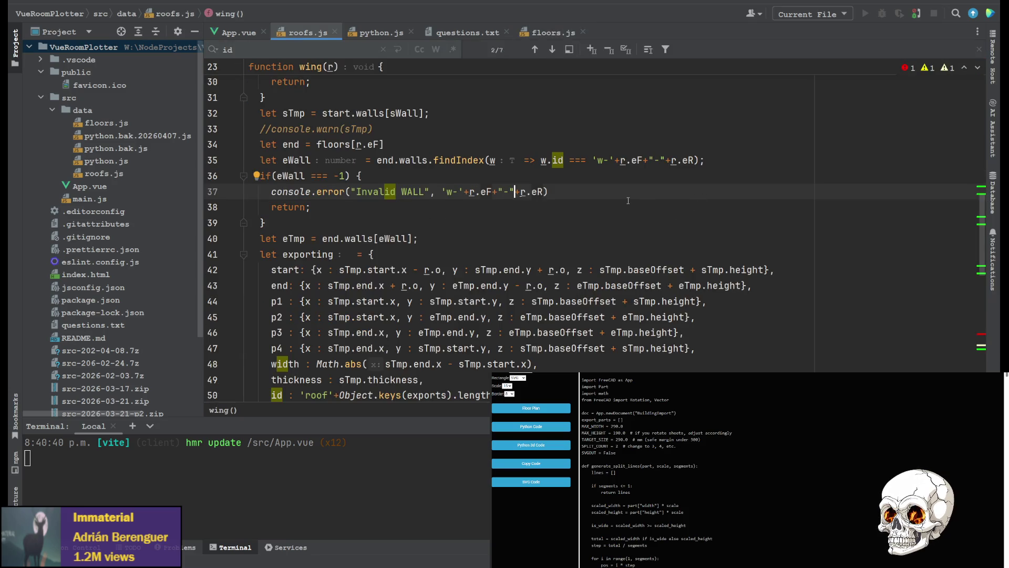
Comment out the start point line in wing()'s exported object and move on to width.
click(271, 269)
key(ctrl+slash)
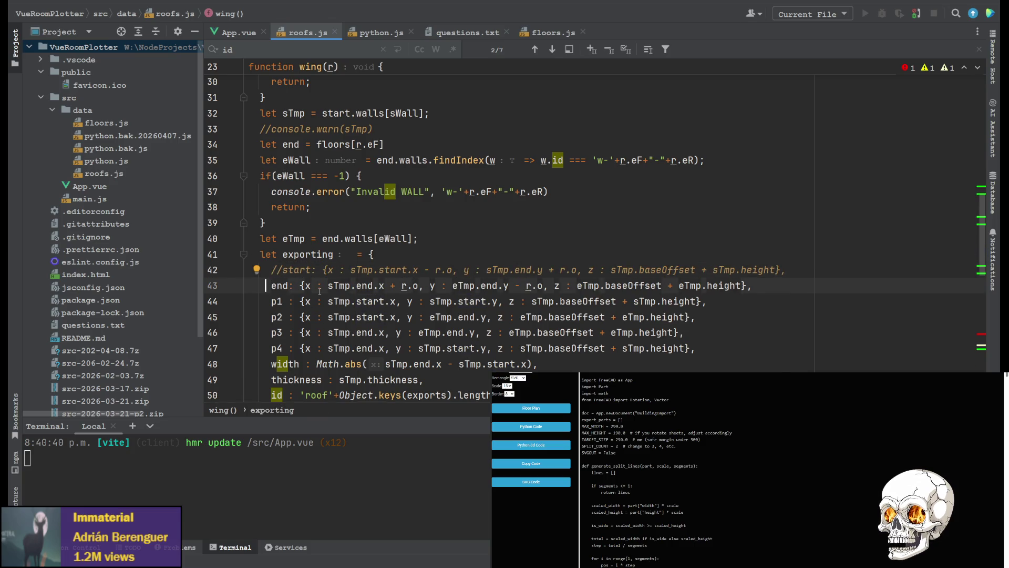
text(//)
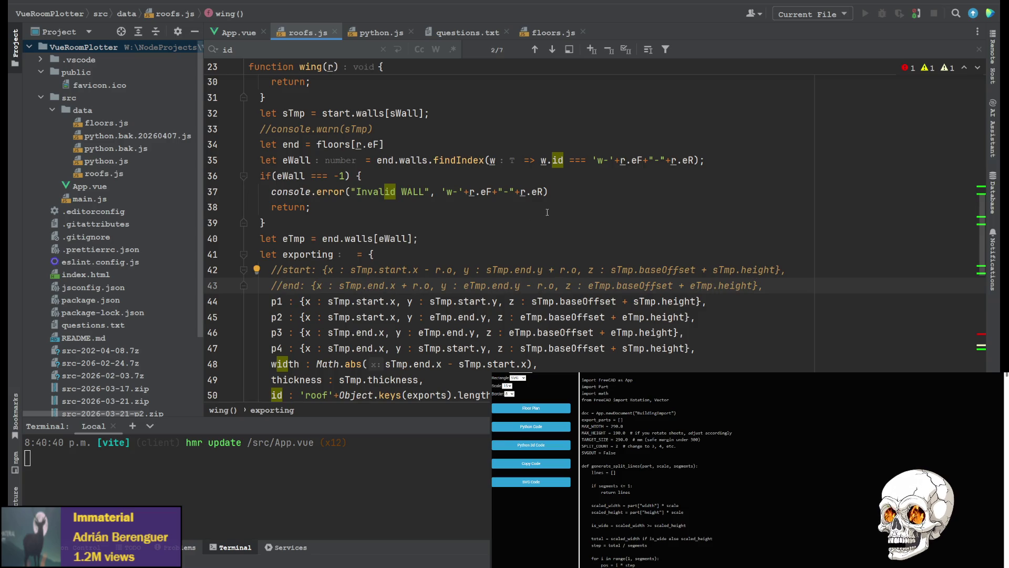
scroll(628, 212, down, 2)
scroll(629, 213, up, 1)
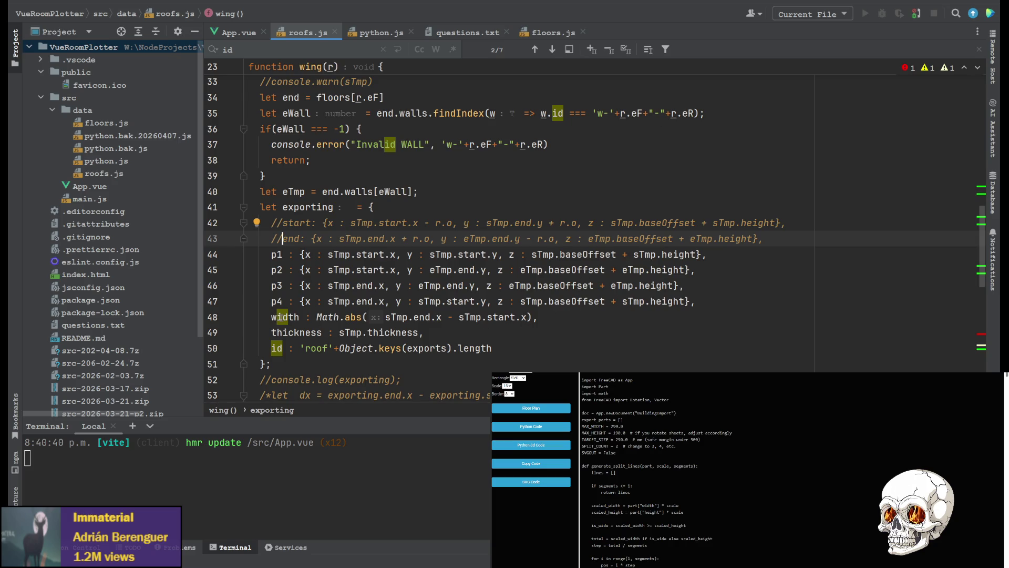
click(300, 316)
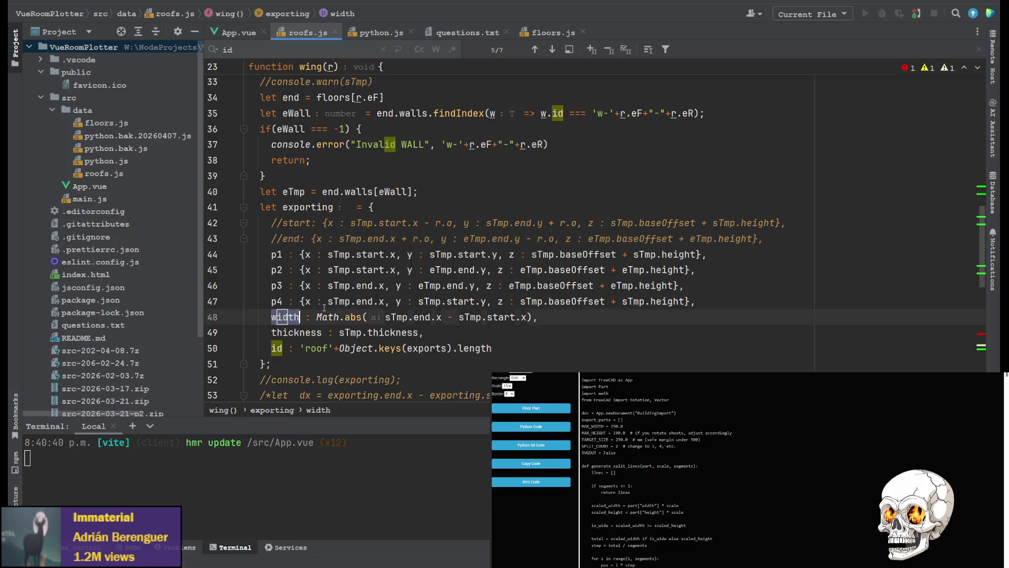
click(376, 32)
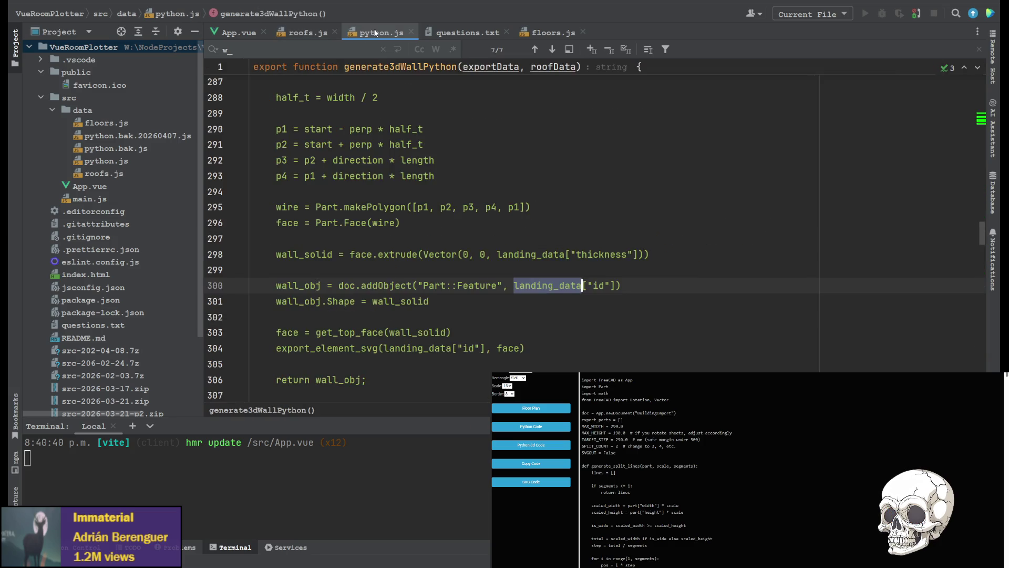
scroll(295, 269, up, 2)
scroll(311, 249, up, 1)
scroll(327, 231, up, 1)
scroll(359, 193, up, 2)
scroll(359, 193, down, 1)
scroll(388, 238, down, 7)
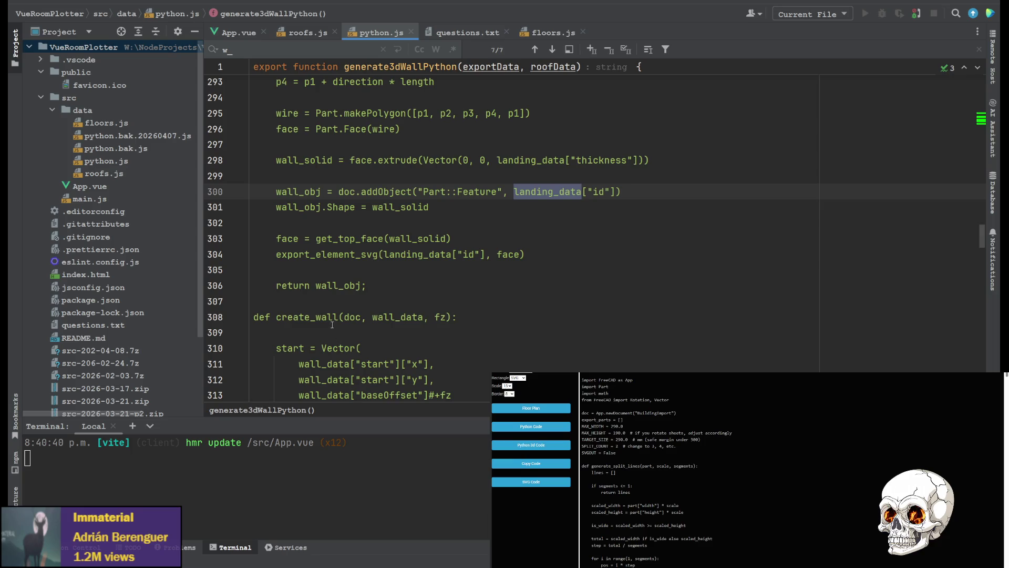
scroll(331, 326, down, 5)
scroll(339, 300, down, 9)
scroll(346, 269, down, 8)
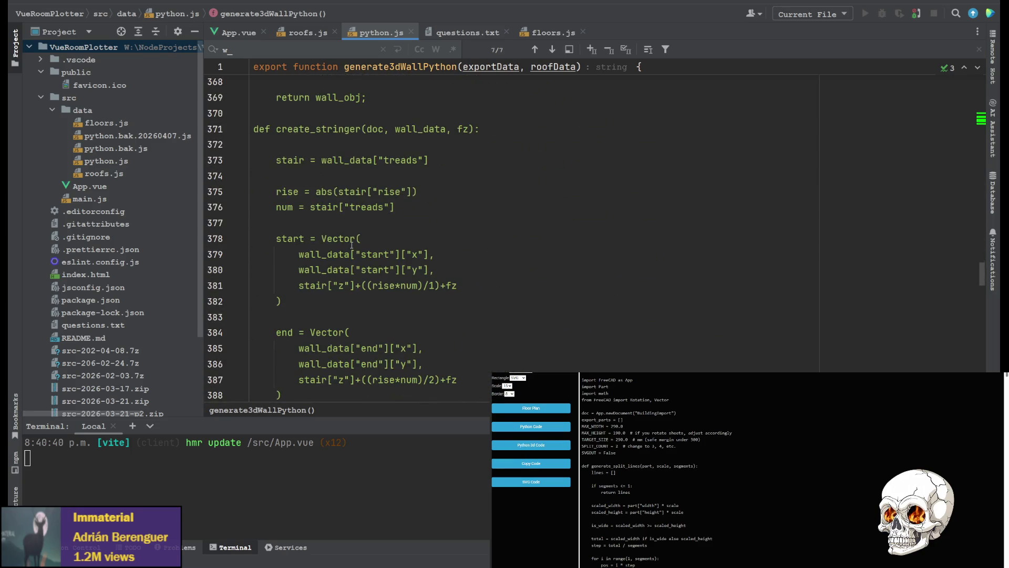
scroll(328, 150, down, 7)
scroll(336, 164, up, 6)
scroll(330, 198, up, 4)
scroll(324, 236, up, 1)
scroll(317, 279, down, 1)
scroll(317, 279, down, 2)
scroll(320, 273, down, 8)
scroll(322, 268, down, 7)
scroll(325, 263, down, 7)
scroll(327, 257, down, 7)
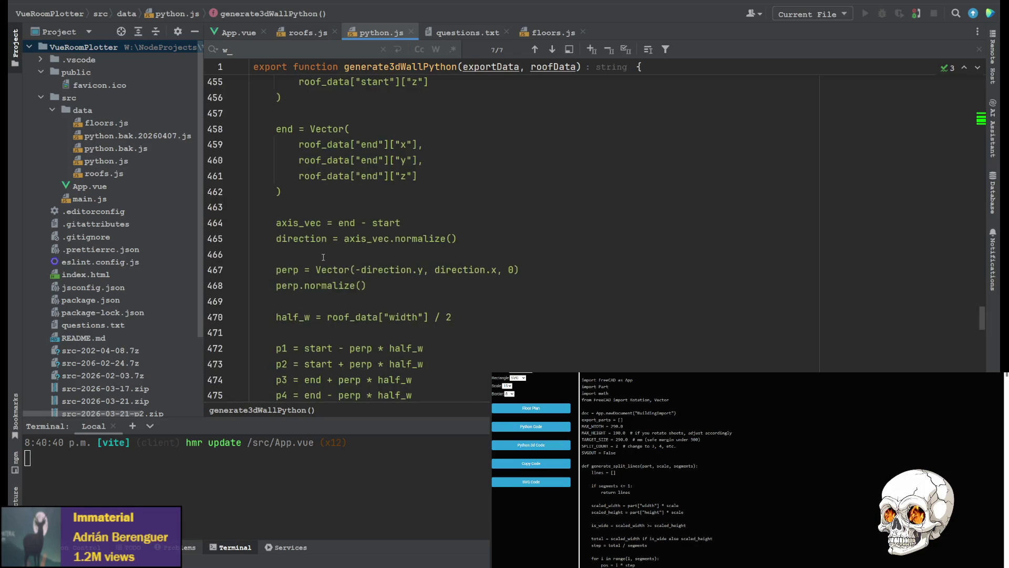
scroll(323, 252, up, 5)
scroll(341, 274, down, 7)
scroll(336, 262, down, 7)
scroll(332, 250, down, 3)
scroll(328, 238, up, 6)
scroll(328, 238, up, 1)
scroll(329, 242, up, 4)
scroll(332, 246, down, 2)
scroll(332, 251, down, 3)
scroll(333, 254, down, 6)
scroll(342, 233, up, 3)
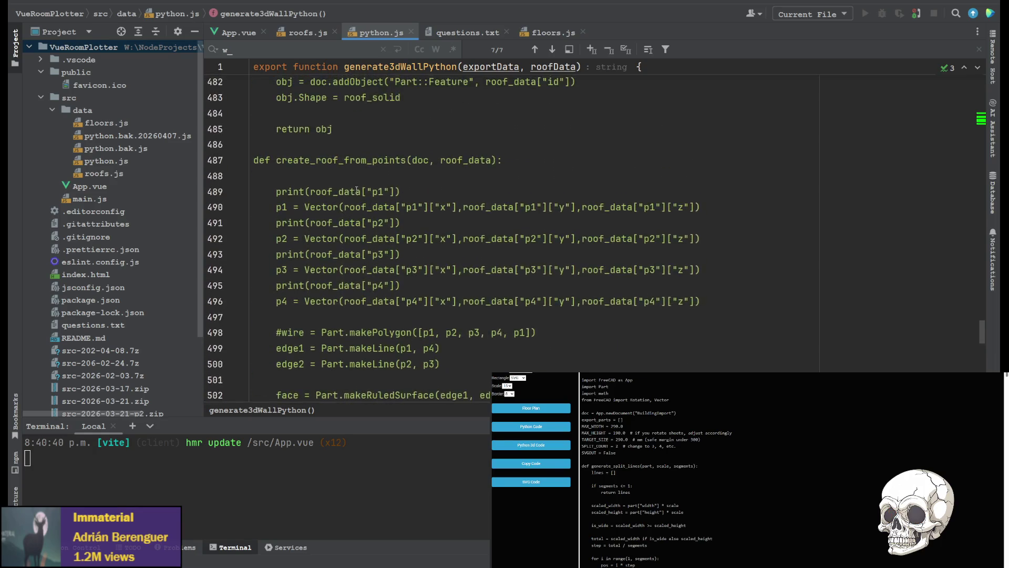
scroll(351, 212, down, 1)
scroll(373, 237, down, 2)
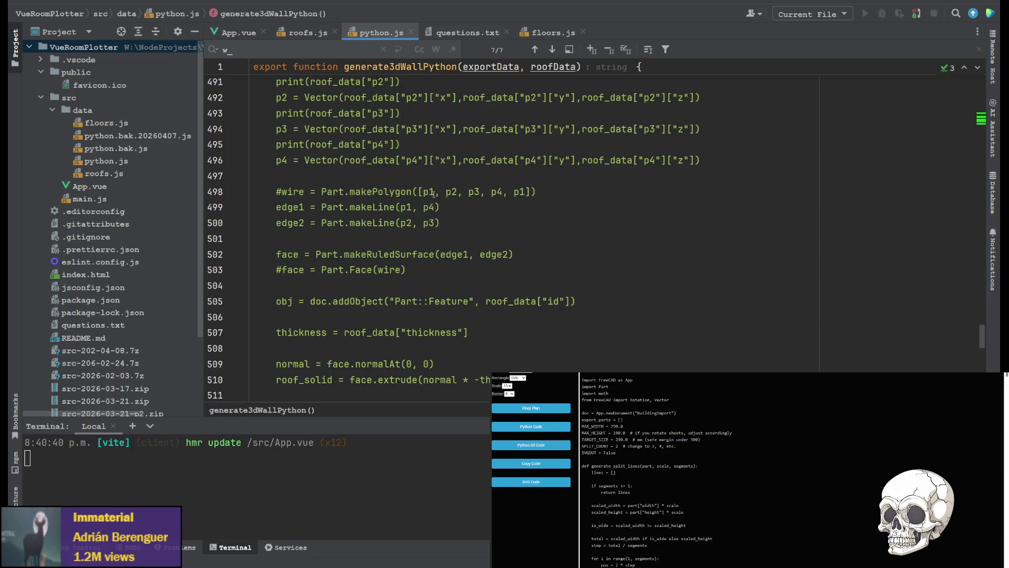
scroll(426, 182, down, 2)
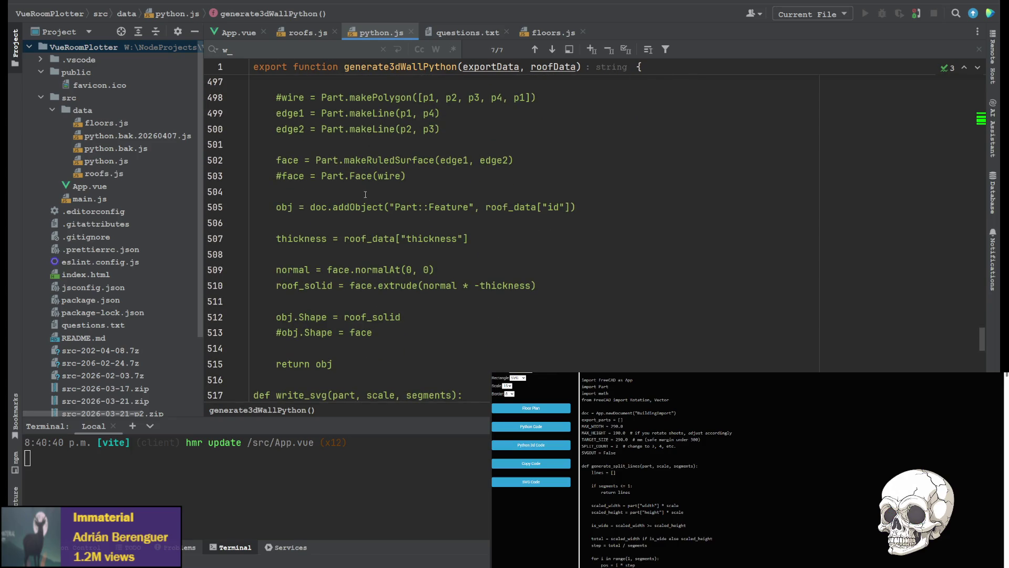
Delete the old create_roof function and its blank lines from python.js, returning to wing().
double_click(510, 208)
scroll(391, 266, down, 1)
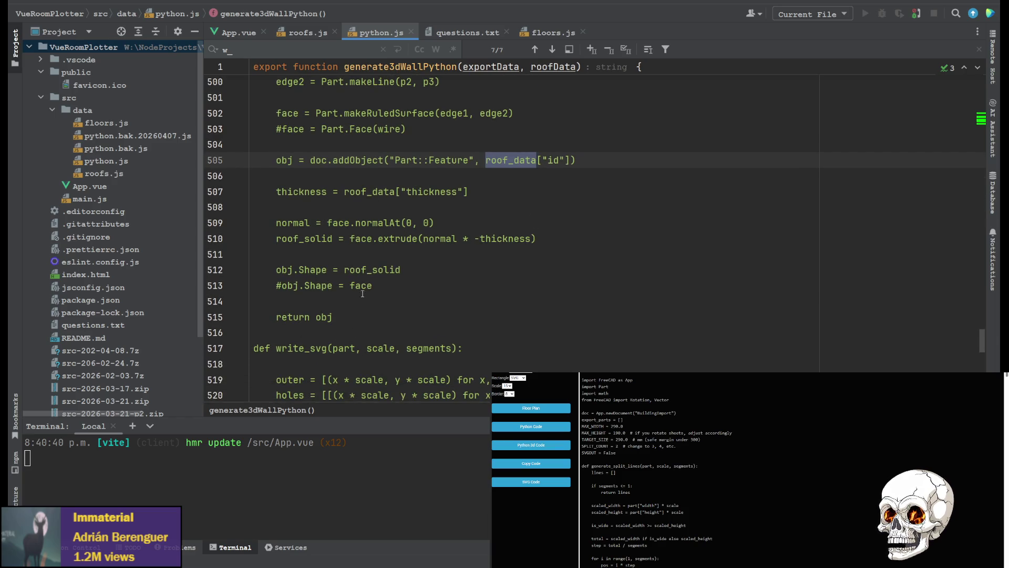
scroll(308, 286, up, 3)
scroll(300, 237, up, 2)
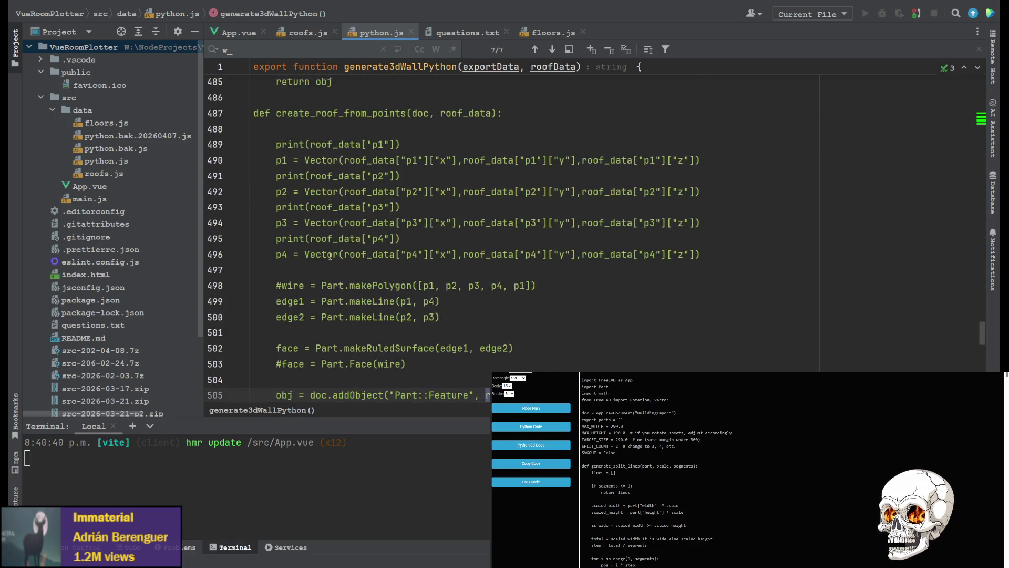
scroll(292, 208, up, 3)
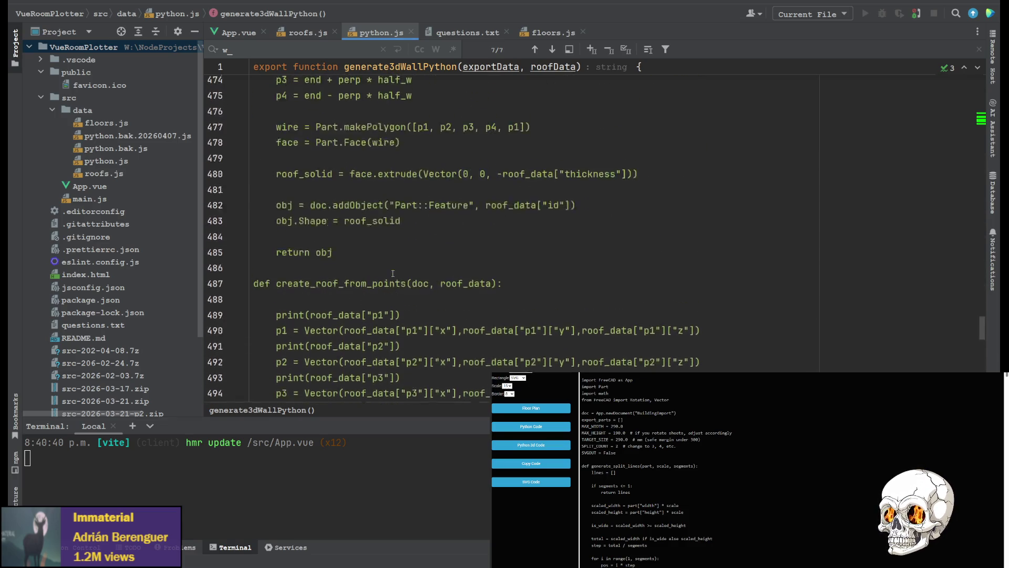
scroll(300, 236, up, 2)
drag(333, 317, 332, 269)
scroll(333, 270, up, 3)
click(316, 338)
click(284, 196)
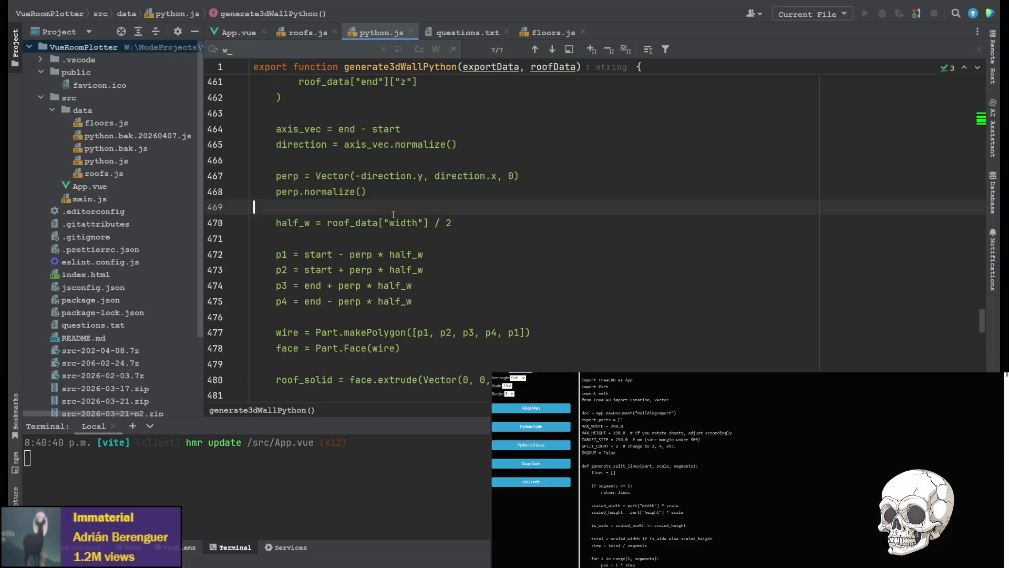
scroll(359, 331, down, 2)
scroll(359, 332, down, 1)
scroll(331, 300, up, 4)
mouse_move(359, 344)
mouse_down()
mouse_move(281, 261)
mouse_move(225, 167)
mouse_up()
scroll(281, 260, up, 1)
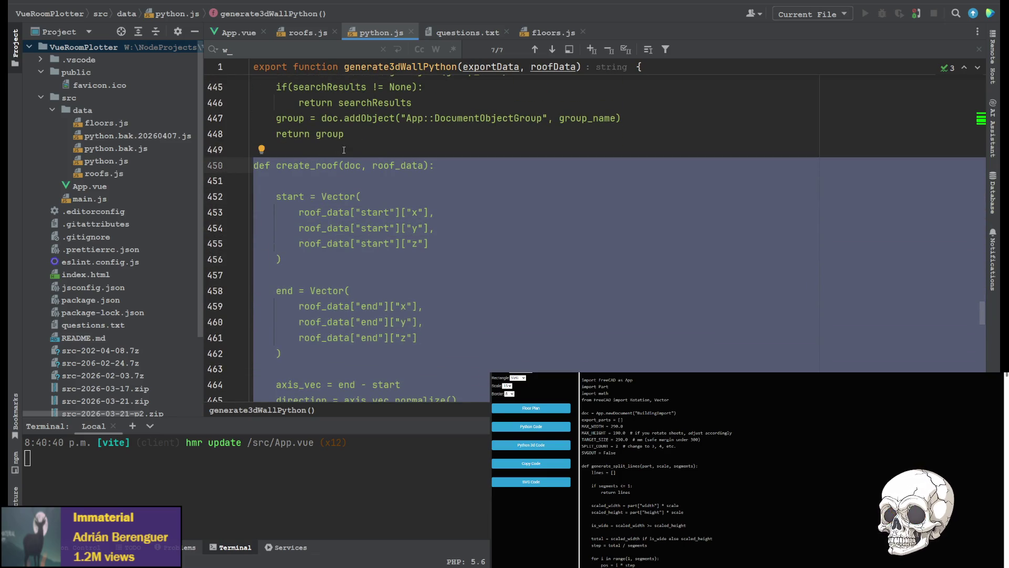
key(Delete)
key(BackSpace)
key(BackSpace)
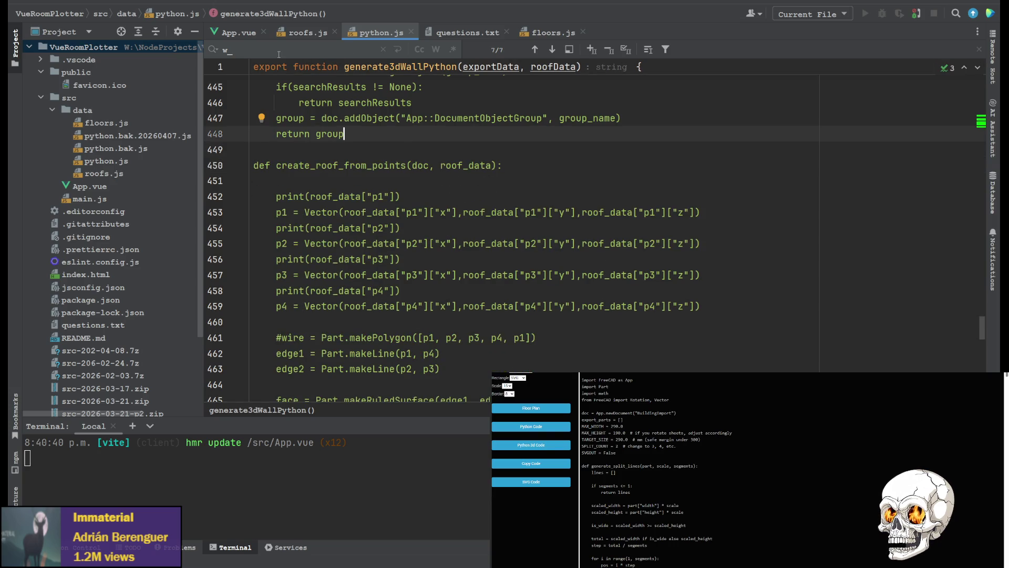
click(300, 32)
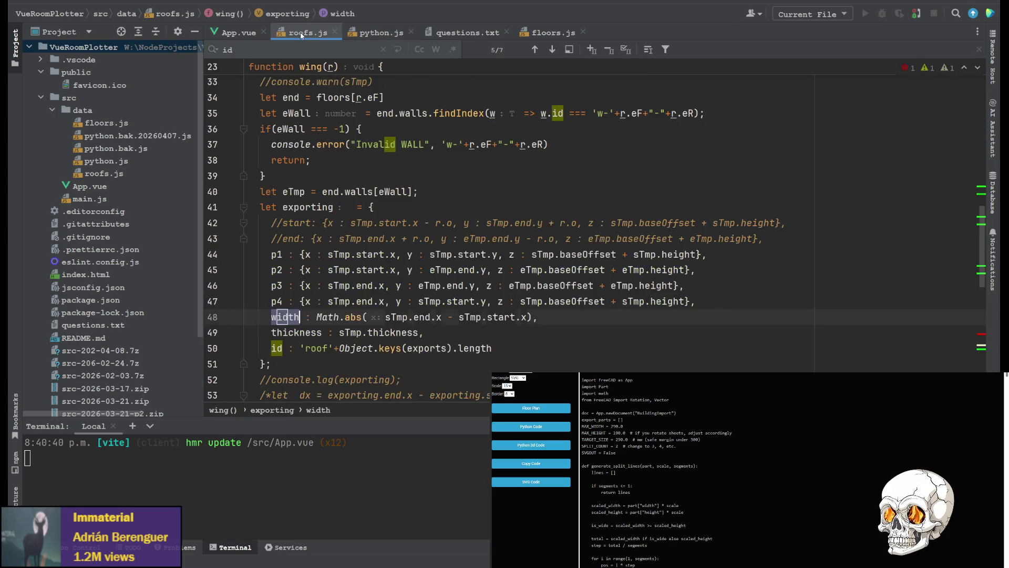
Comment out the width line and append '- r.o' to p1's and p2's x values.
key(ctrl+slash)
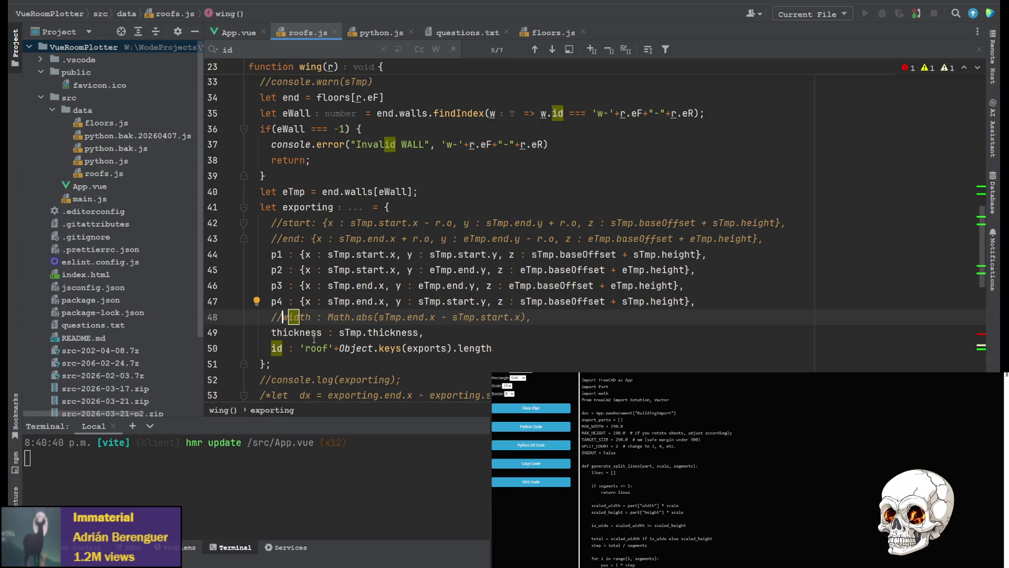
scroll(449, 292, down, 1)
scroll(472, 273, down, 1)
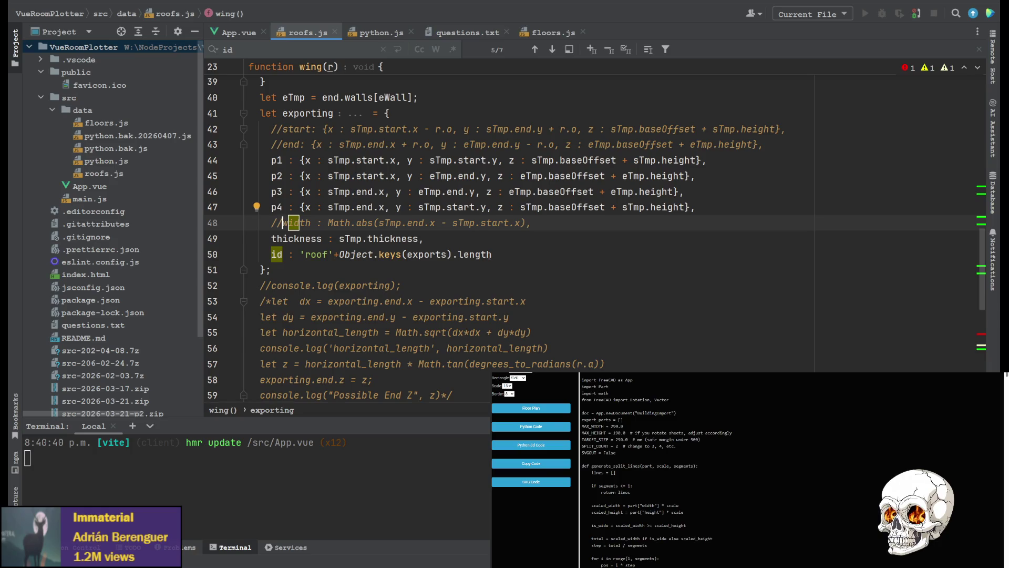
scroll(483, 264, up, 2)
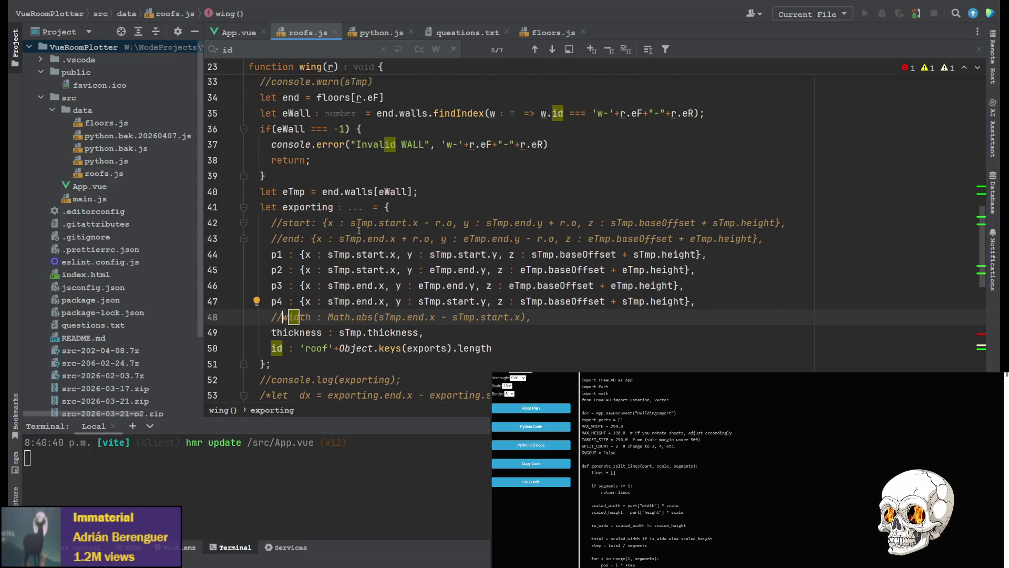
drag(522, 239, 556, 238)
key(ctrl+c)
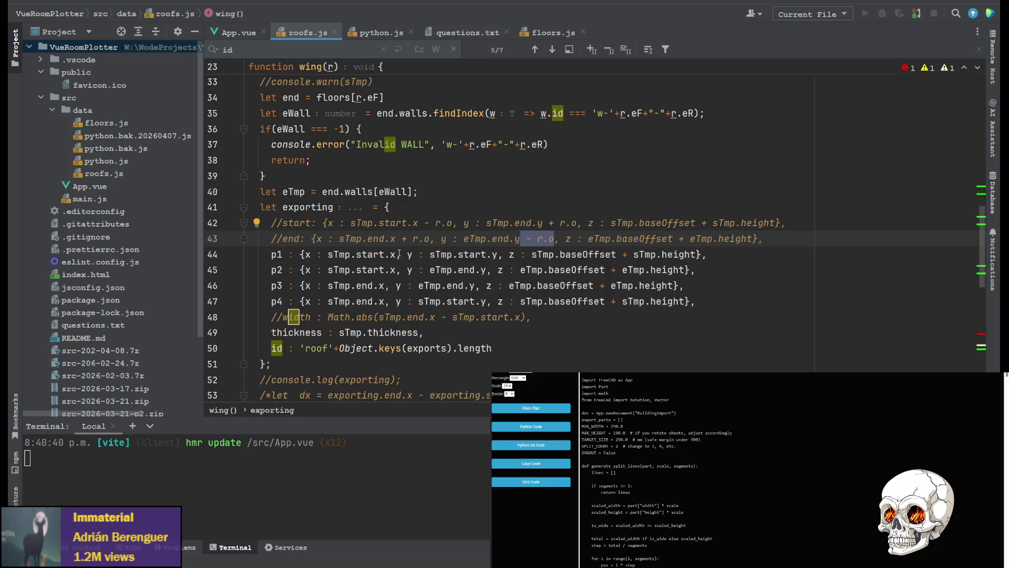
click(397, 254)
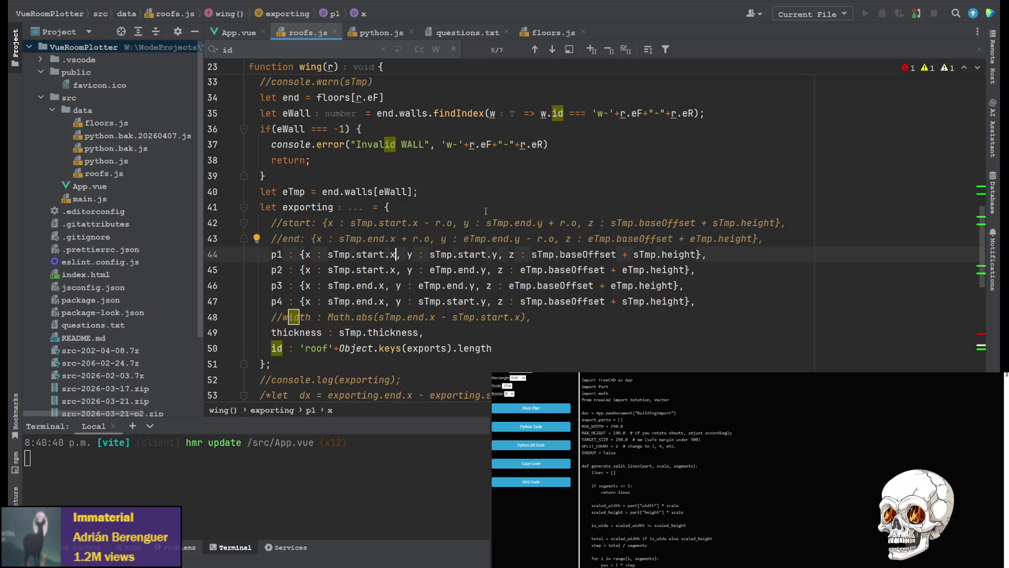
key(ctrl+v)
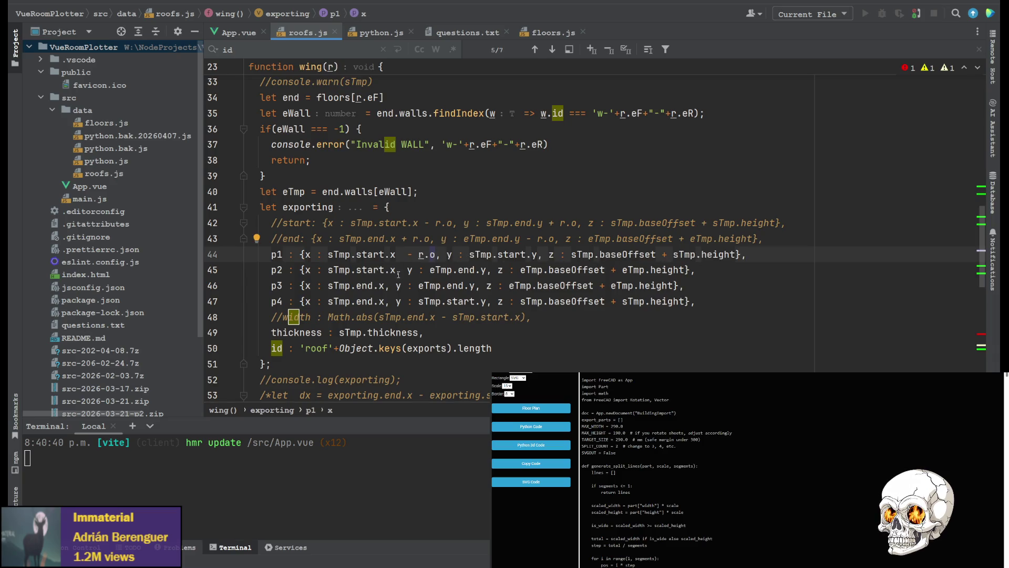
click(398, 270)
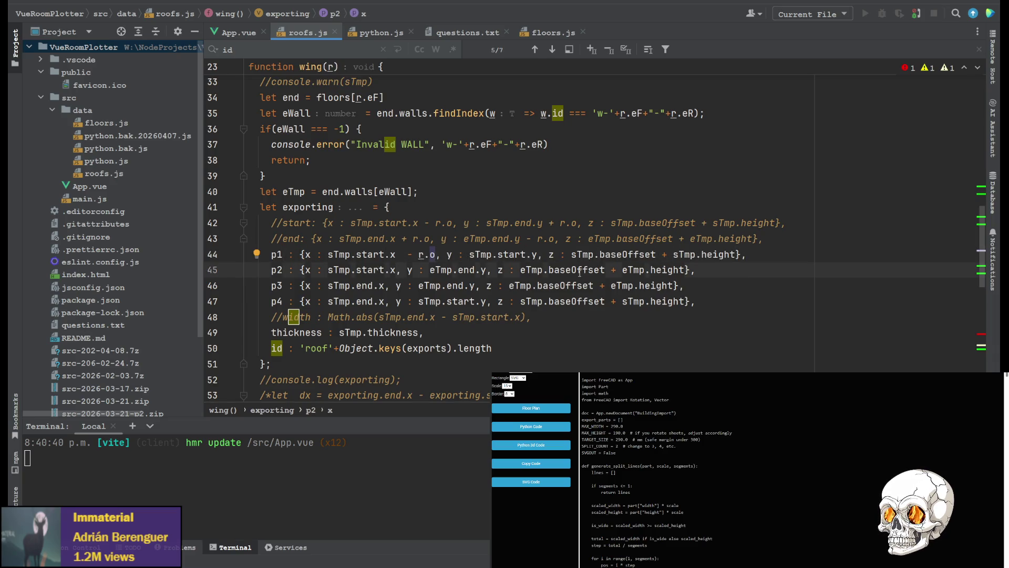
key(ctrl+v)
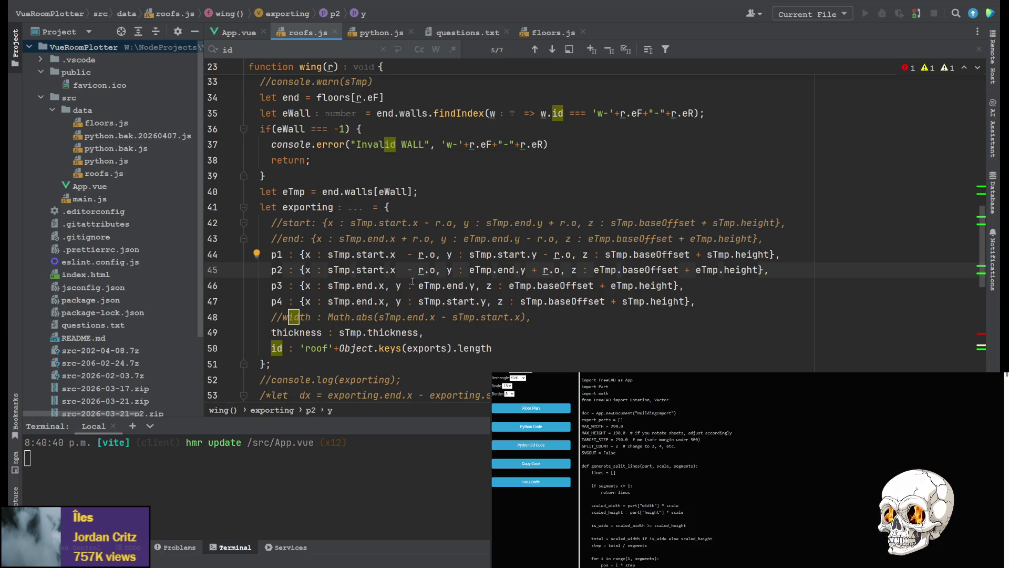
Tidy the r.o offsets on p1–p3, removing p3's extra minus and stray spaces.
click(385, 286)
text(+)
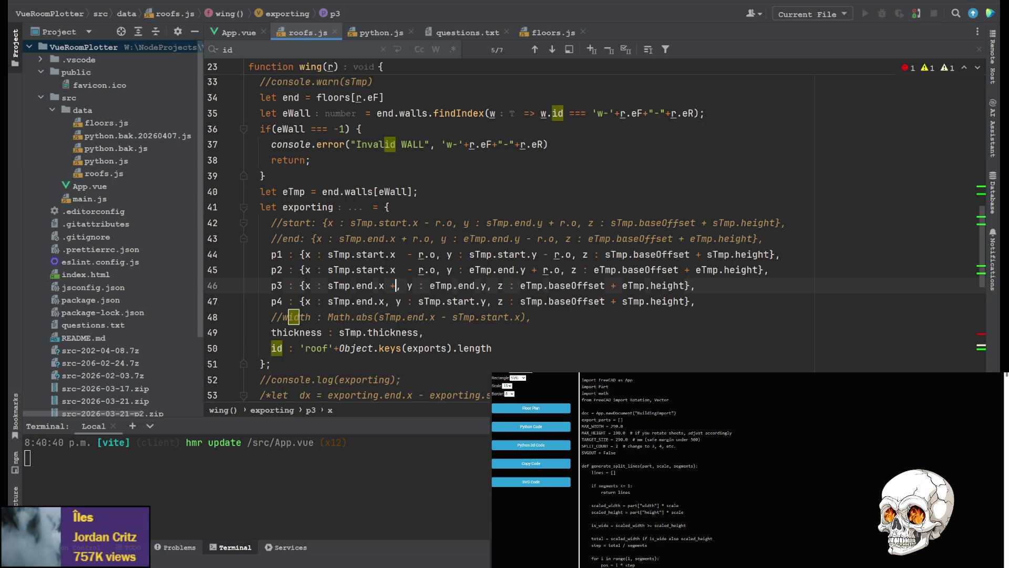
text( - r.o)
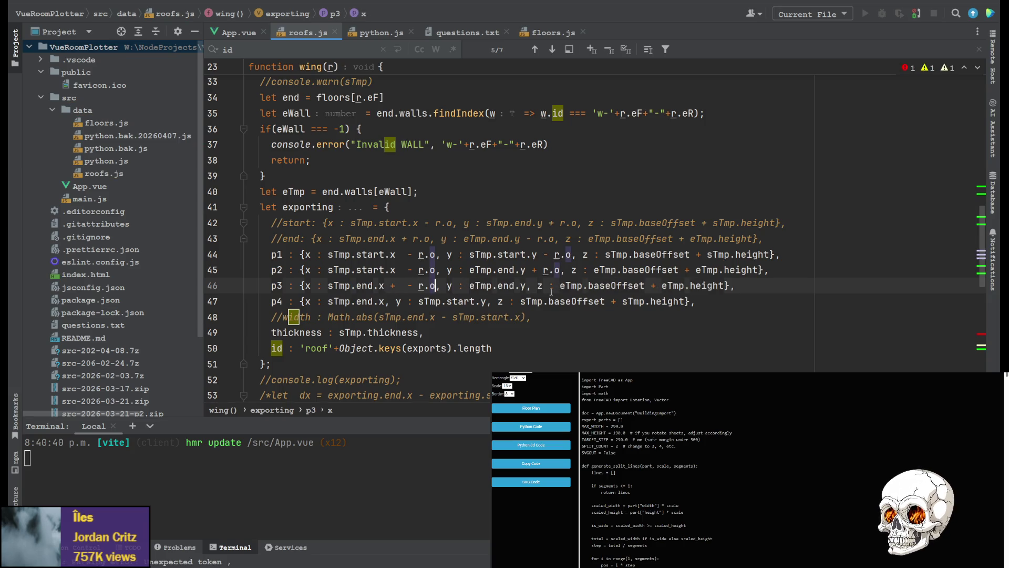
key(Left)
key(Left)
key(Left)
key(BackSpace)
key(BackSpace)
key(BackSpace)
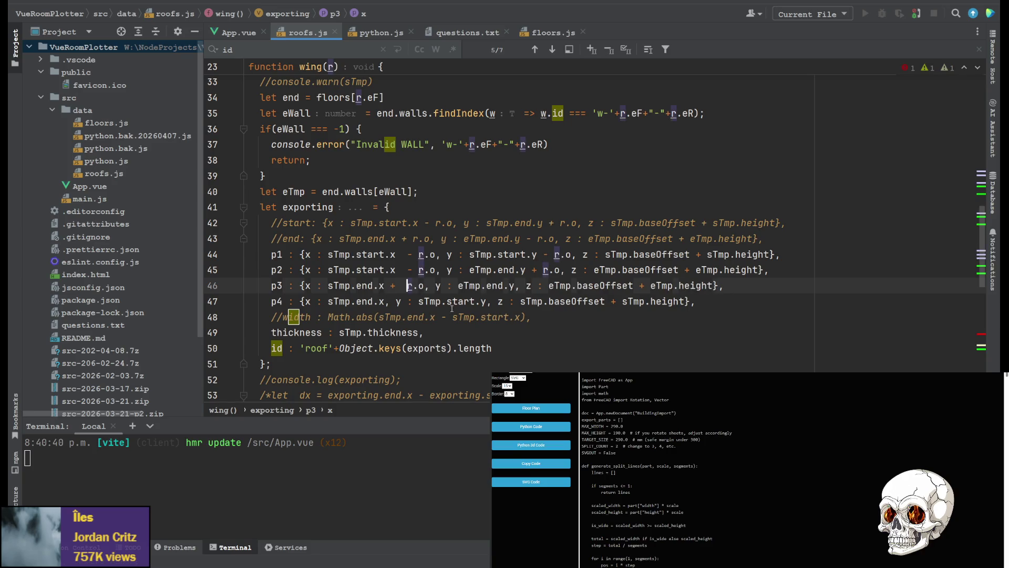
key(Up)
key(BackSpace)
key(Up)
key(BackSpace)
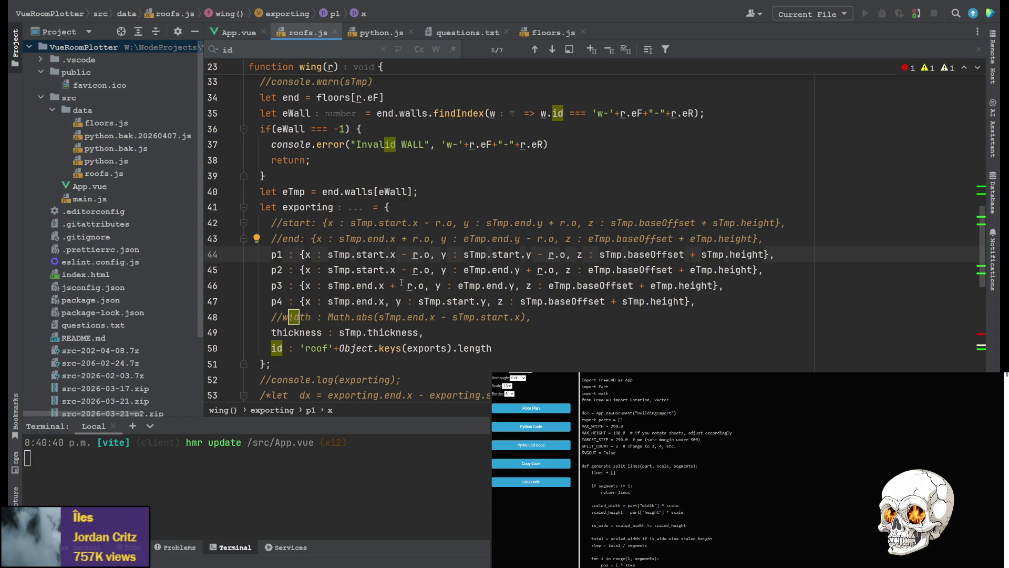
key(Down)
key(Down)
key(BackSpace)
key(Left)
key(Left)
key(shift+Right)
key(shift+Right)
key(shift+Right)
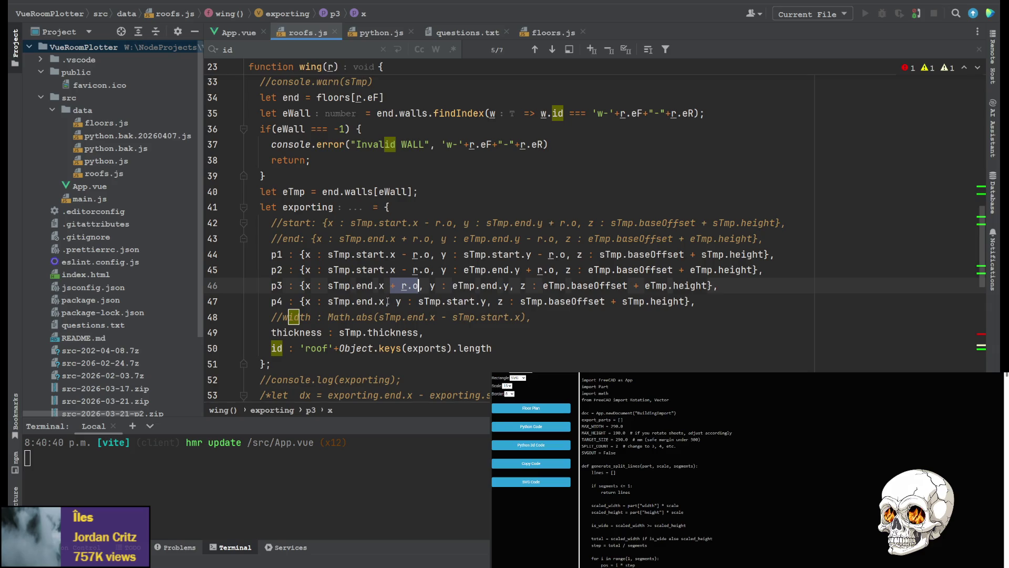
Add + r.o to p4's x and p3's y, - r.o to p4's y, and regenerate the Python 3D code.
key(ctrl+c)
click(390, 301)
key(ctrl+v)
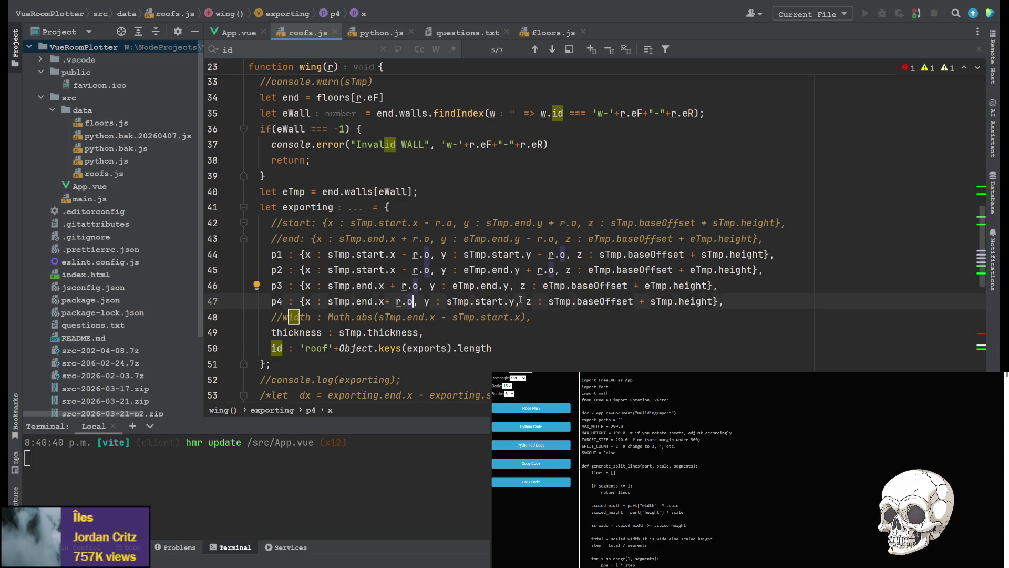
click(511, 287)
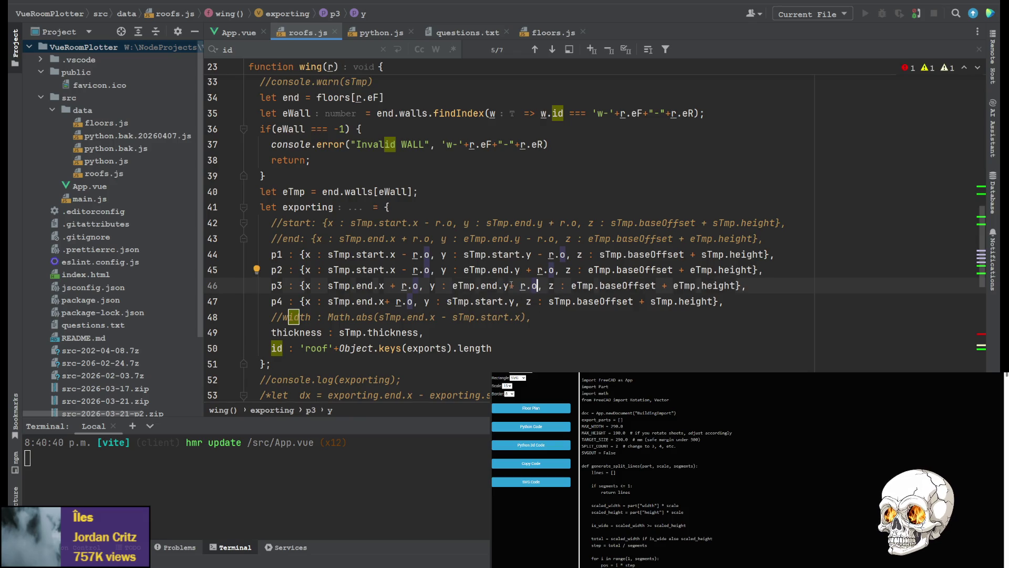
text(+ r.o)
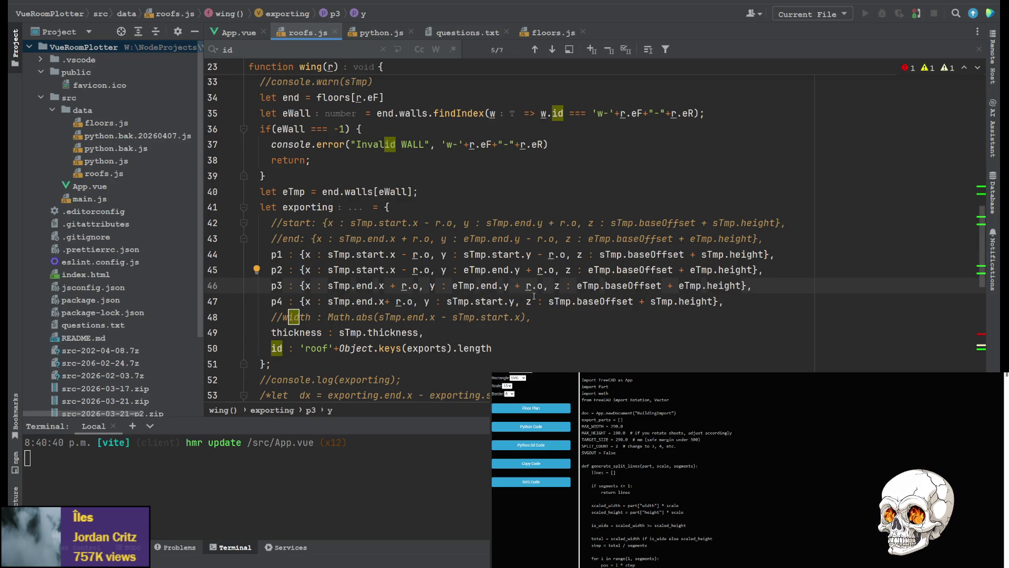
drag(532, 255, 567, 254)
key(ctrl+c)
click(515, 301)
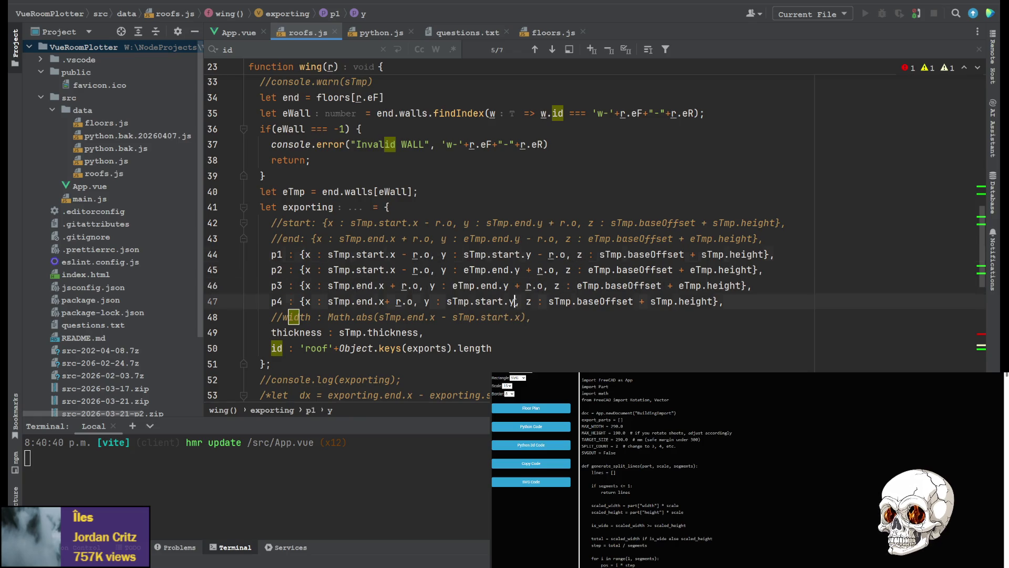
key(ctrl+v)
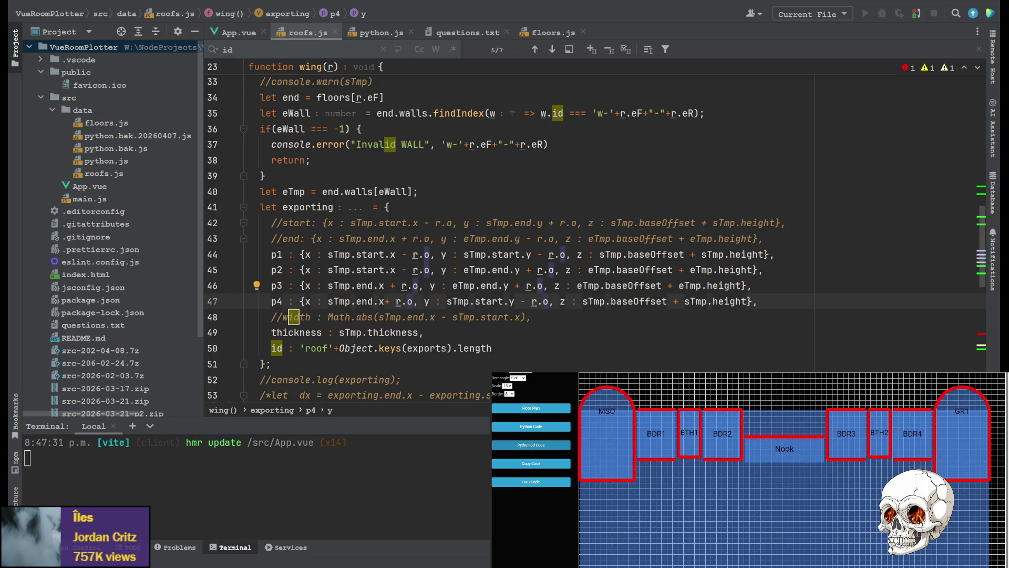
click(541, 446)
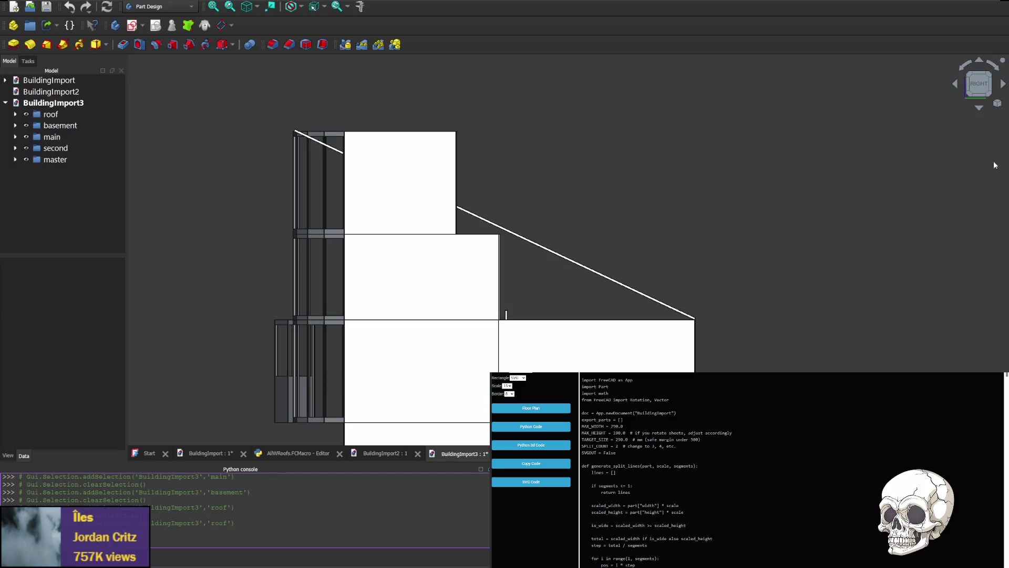
Replace the AllWRoofs macro code with the new export and run it to build BuildingImport4.
click(292, 453)
key(ctrl+a)
key(ctrl+v)
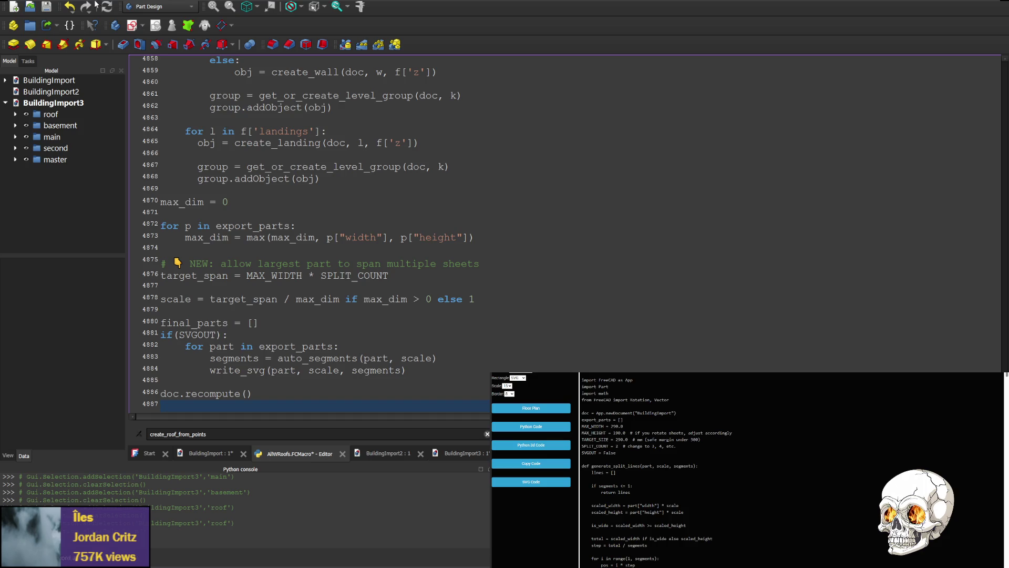
click(188, 26)
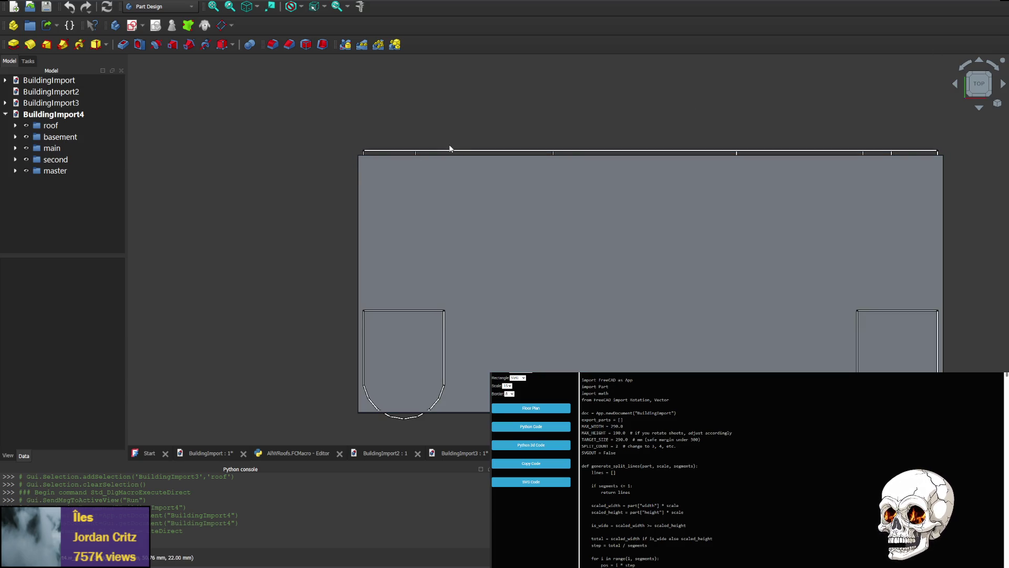
Turn the model through front and right-side views with the navigation cube to inspect it.
click(980, 61)
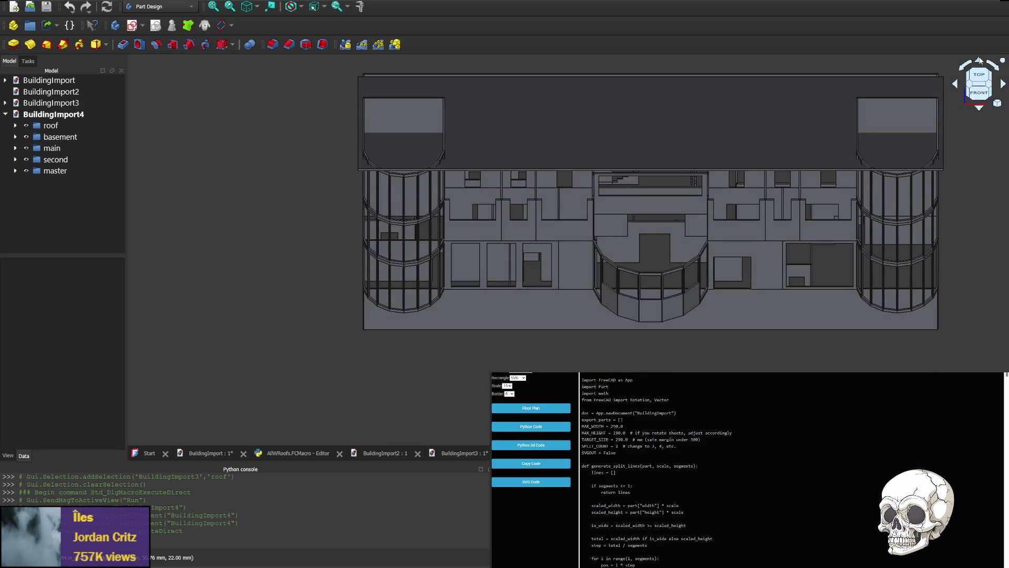
click(957, 85)
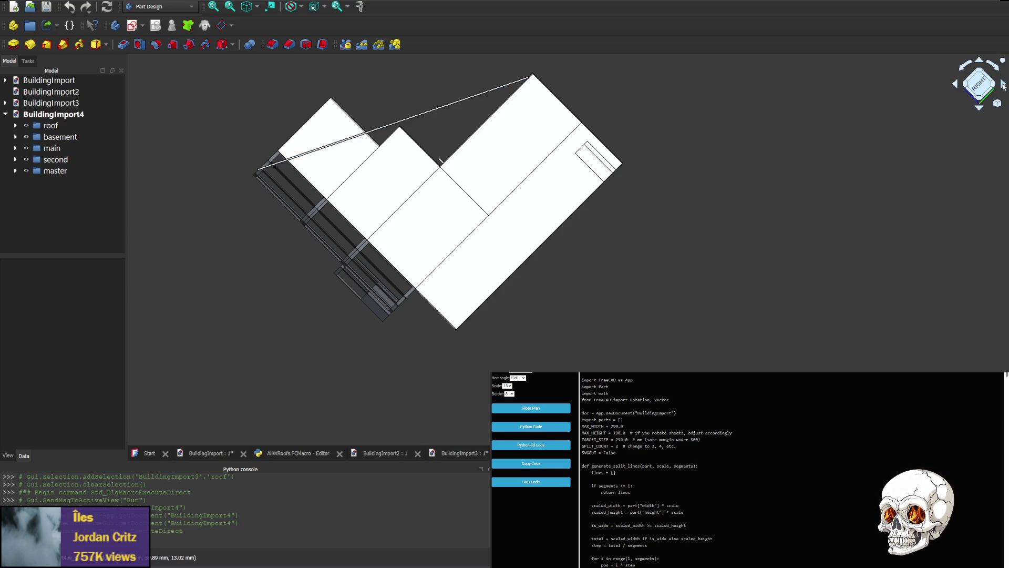
click(980, 84)
click(980, 109)
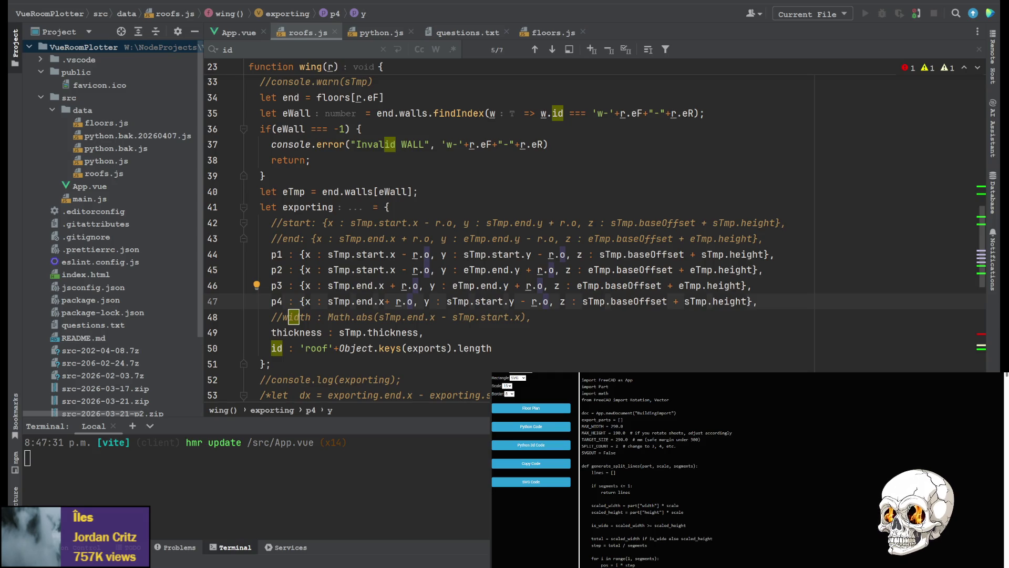
Swap the sign before r.o in the y values of p1, p2, p3 and p4.
click(540, 254)
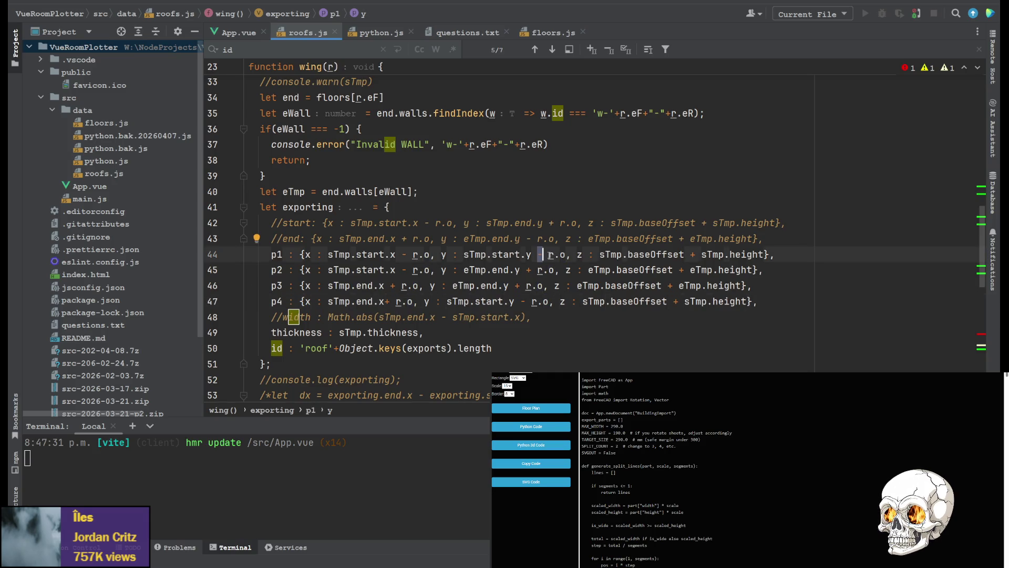
click(528, 269)
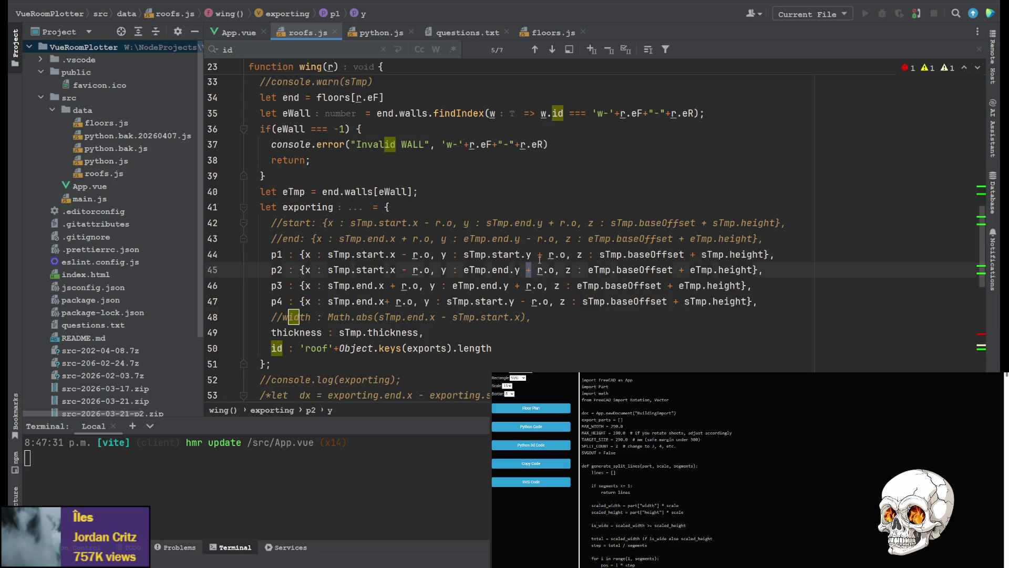
click(518, 285)
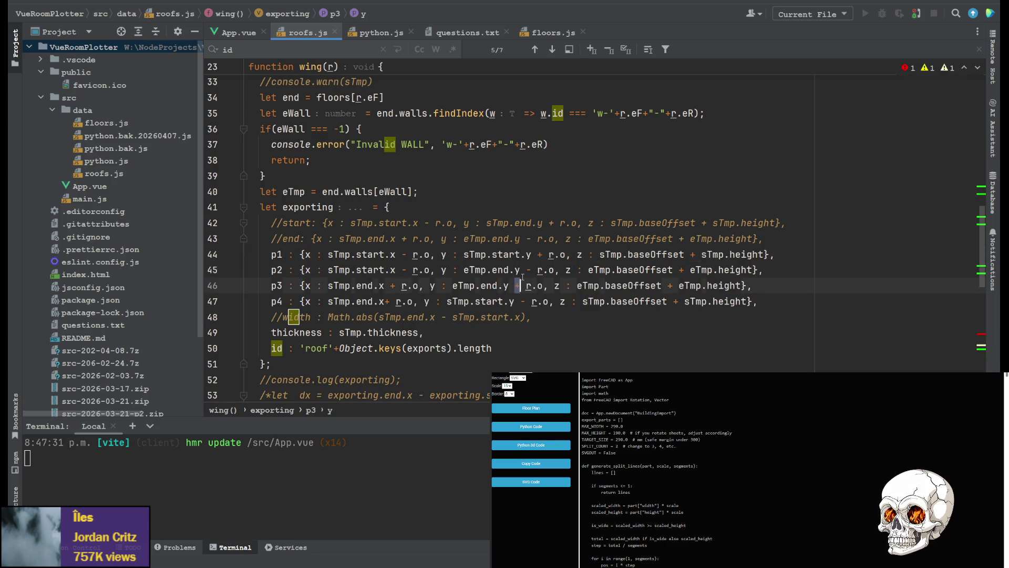
text(-)
click(520, 301)
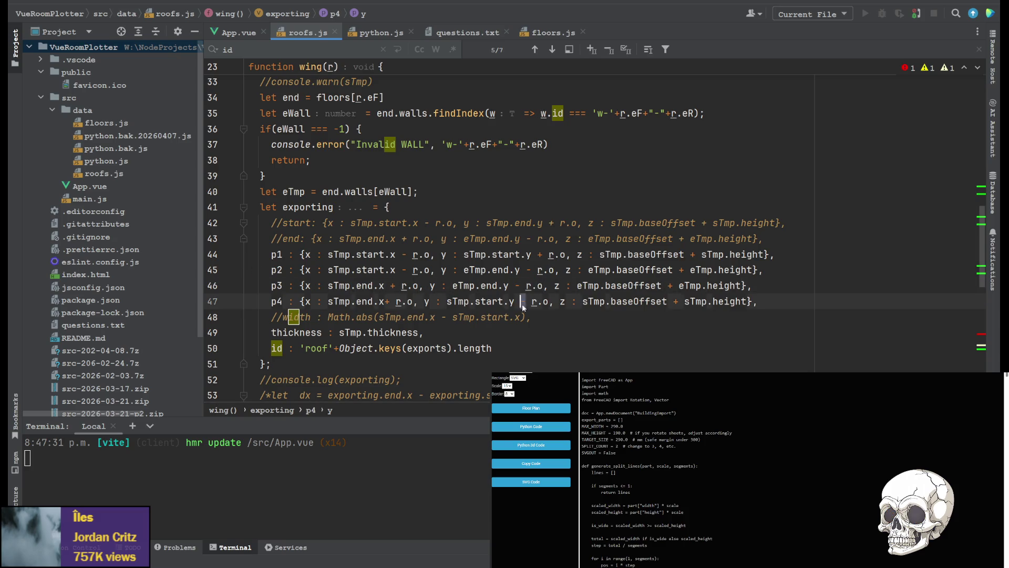
click(814, 332)
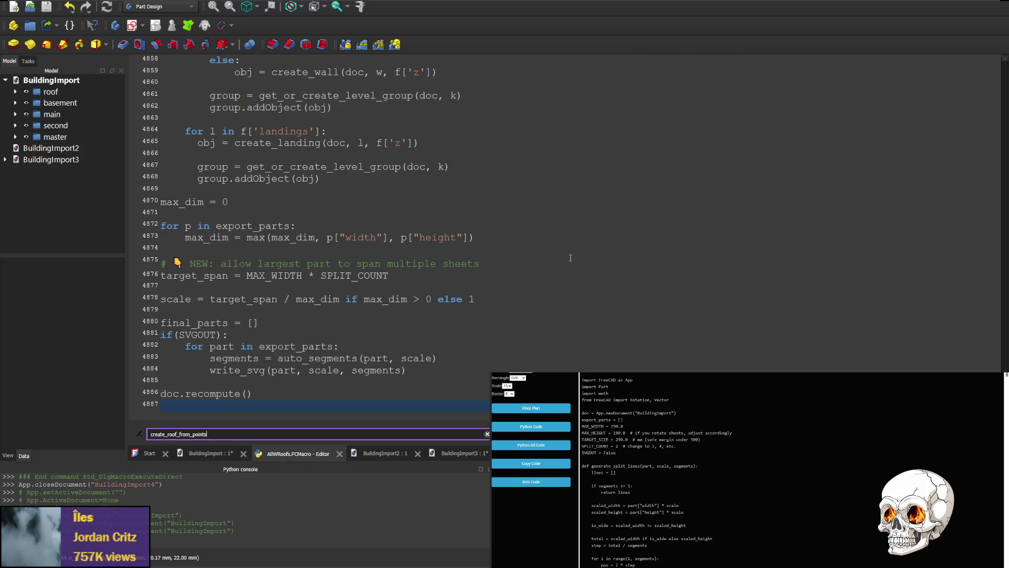
Paste the updated code into the macro, run it, and pan over the rebuilt BuildingImport4 roof.
click(570, 258)
key(ctrl+a)
key(ctrl+v)
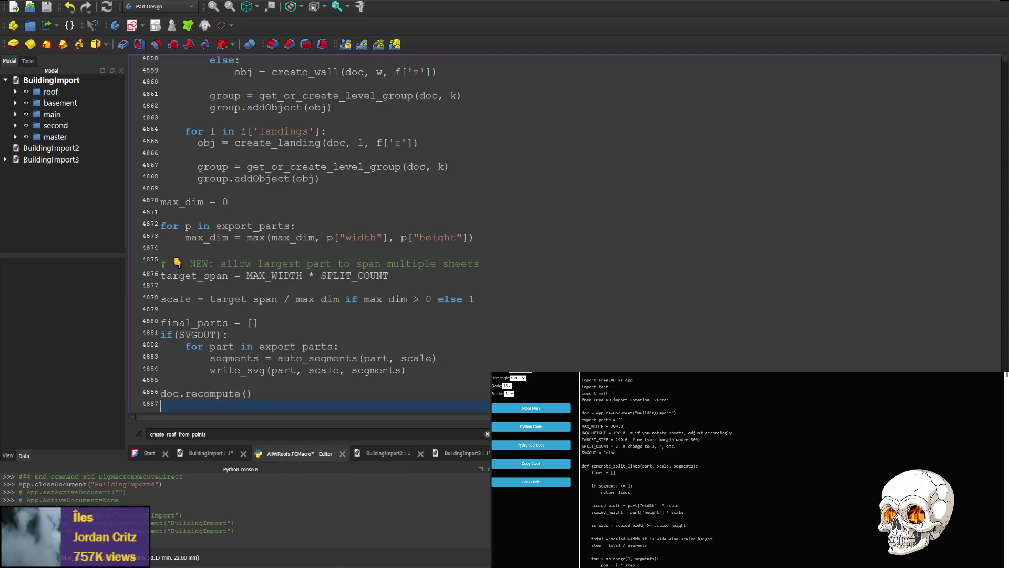
key(ctrl+F6)
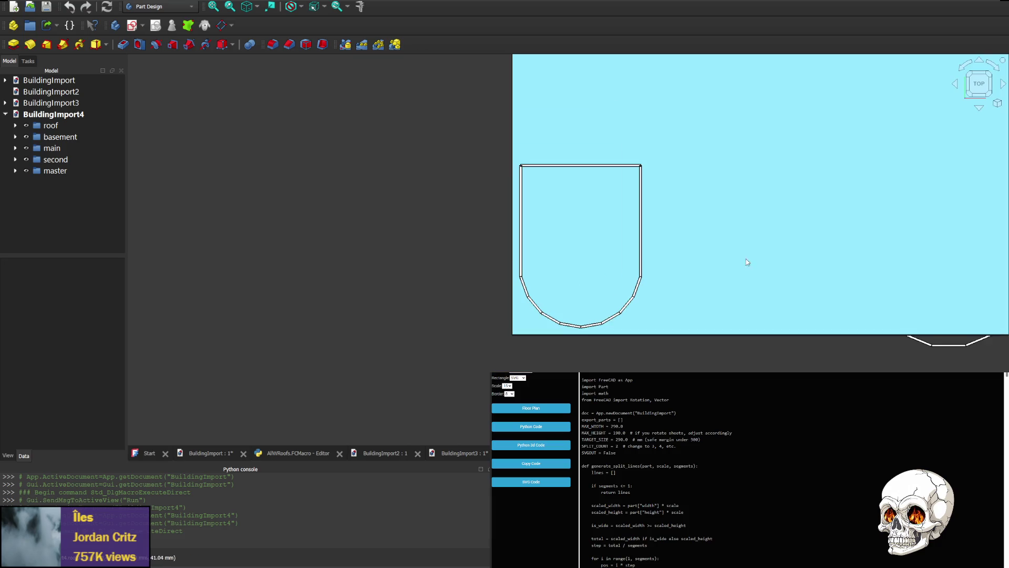
middle_drag(748, 262, 581, 274)
scroll(416, 245, up, 3)
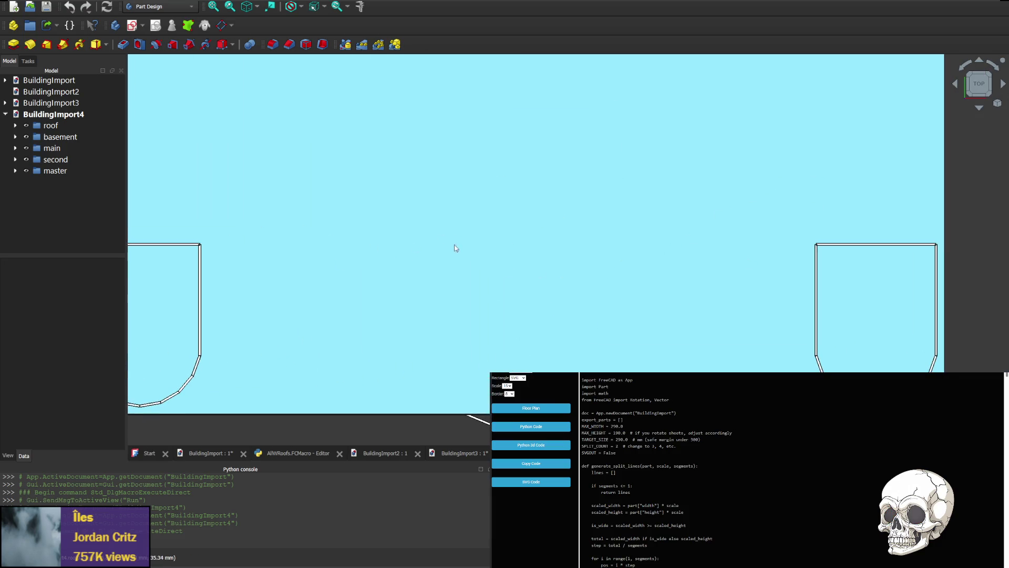
scroll(705, 268, down, 4)
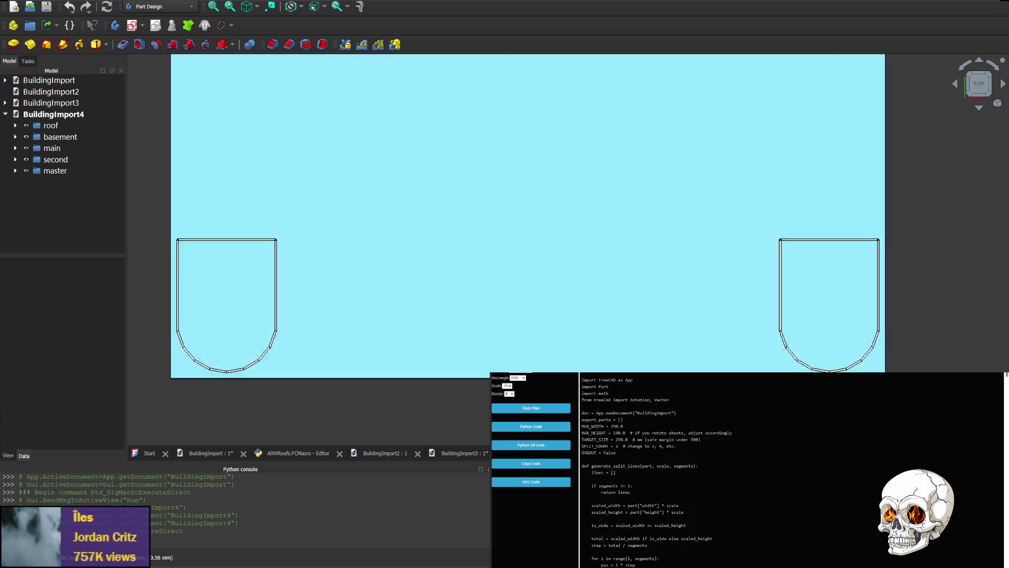
middle_drag(369, 244, 553, 272)
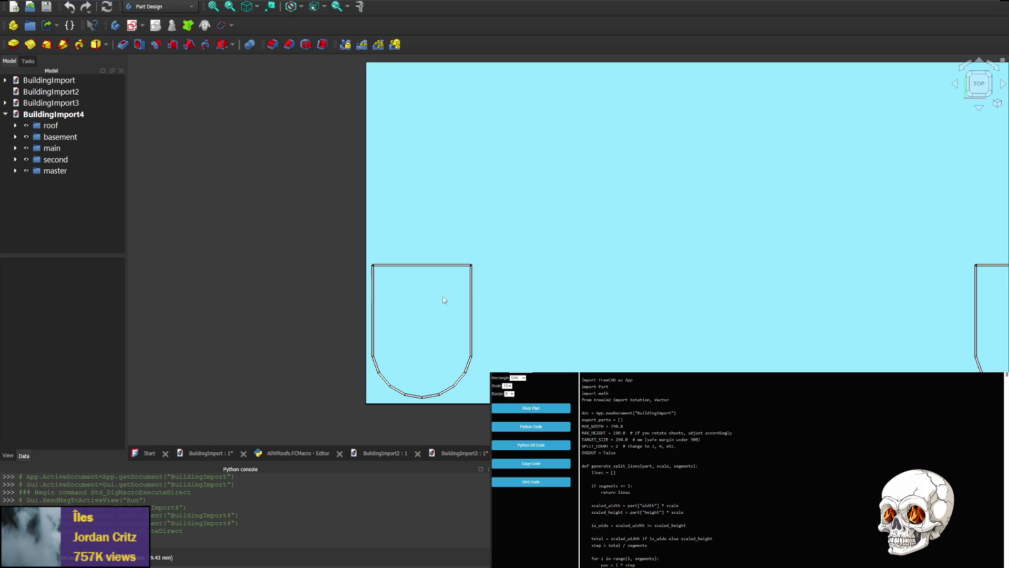
middle_drag(455, 155, 439, 282)
mouse_move(979, 84)
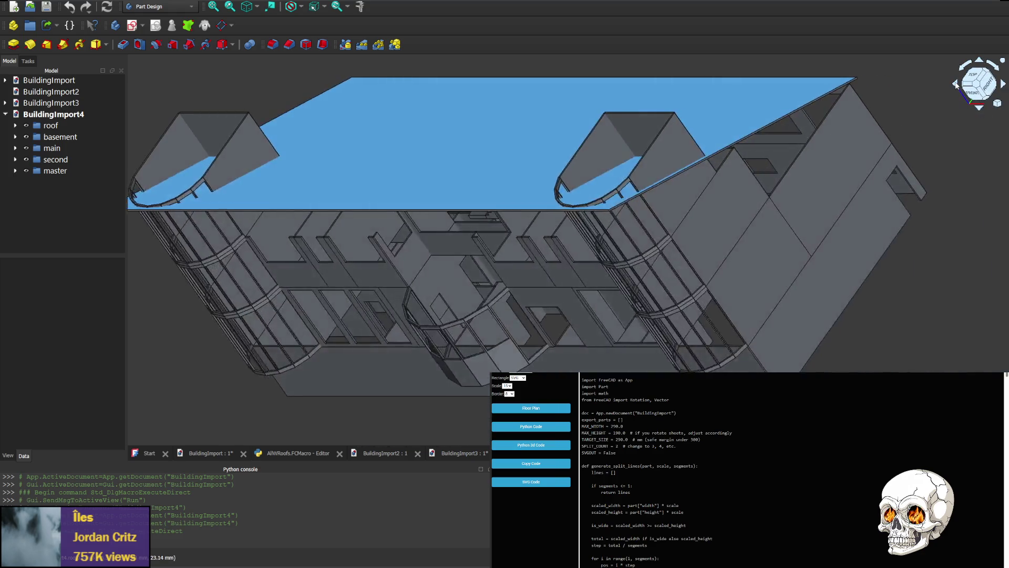
scroll(463, 89, up, 3)
scroll(497, 90, up, 3)
scroll(581, 79, up, 2)
scroll(612, 187, up, 2)
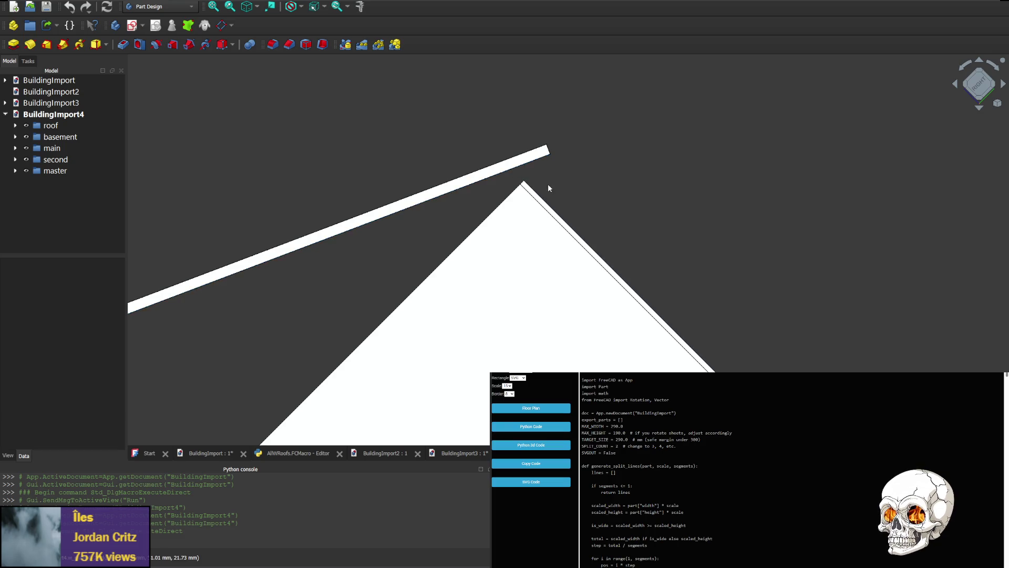
scroll(368, 322, down, 2)
middle_drag(368, 321, 395, 324)
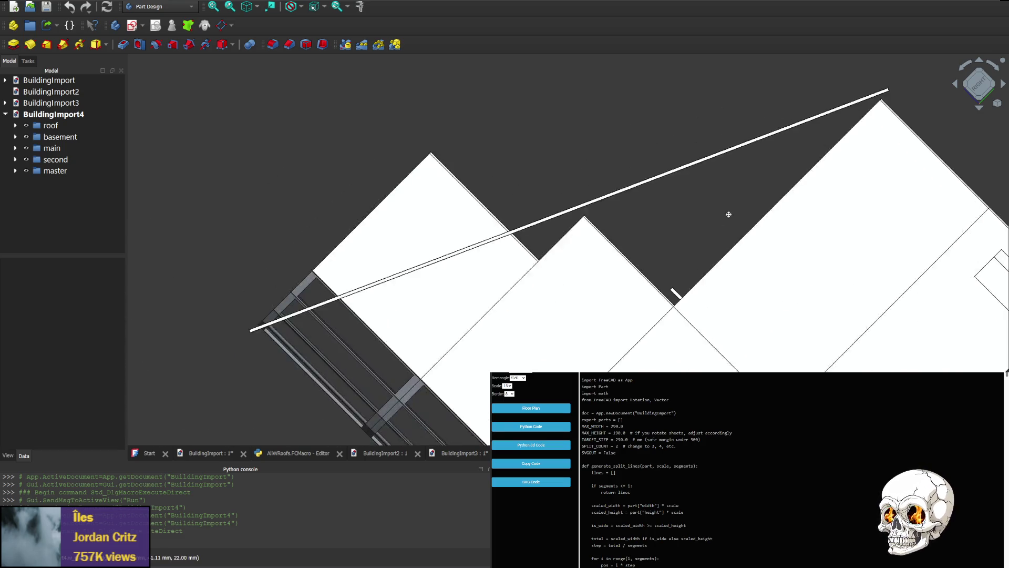
scroll(395, 322, up, 2)
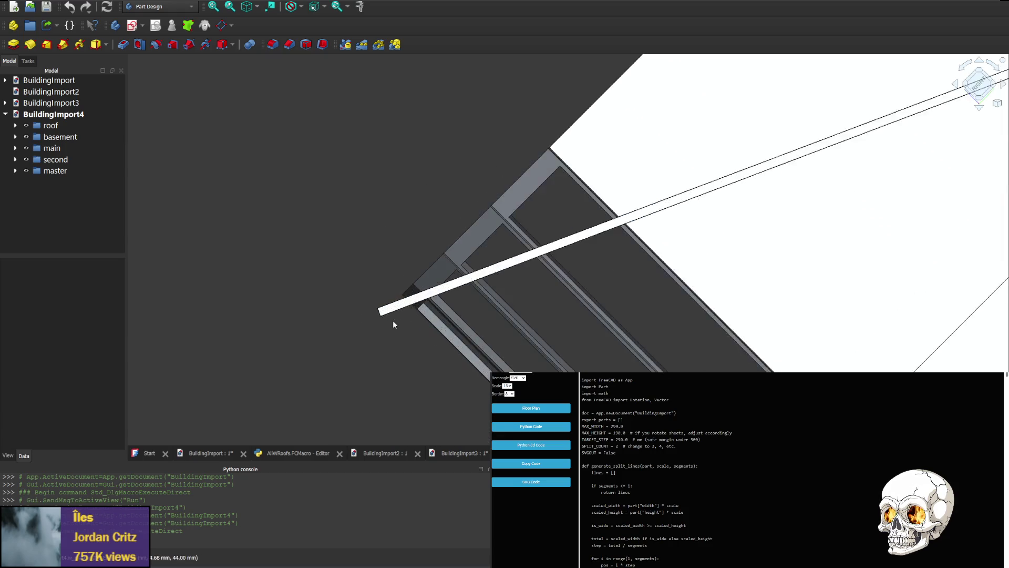
scroll(393, 319, up, 1)
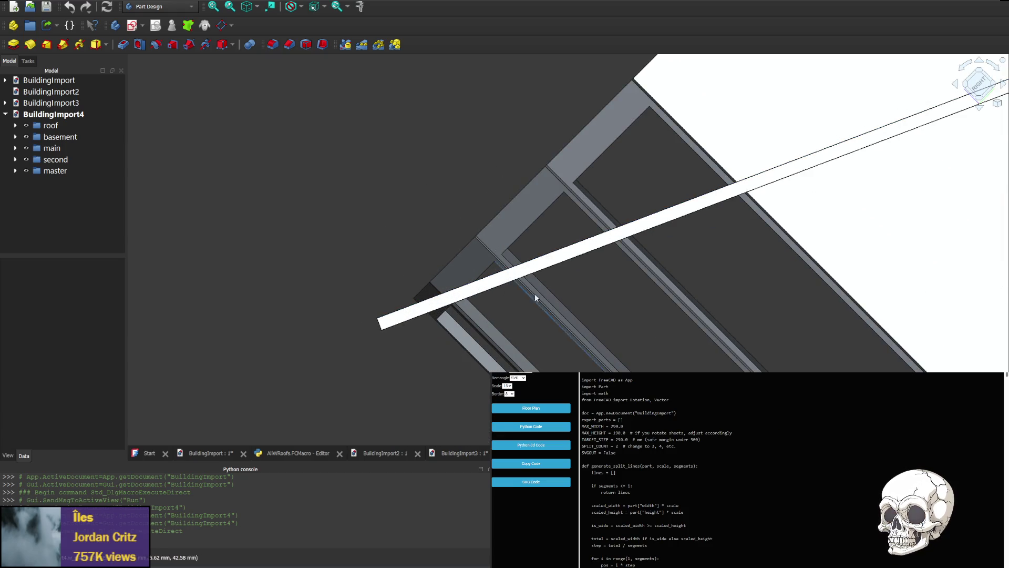
scroll(473, 292, up, 2)
scroll(464, 295, down, 2)
middle_drag(464, 295, 558, 297)
scroll(546, 296, up, 1)
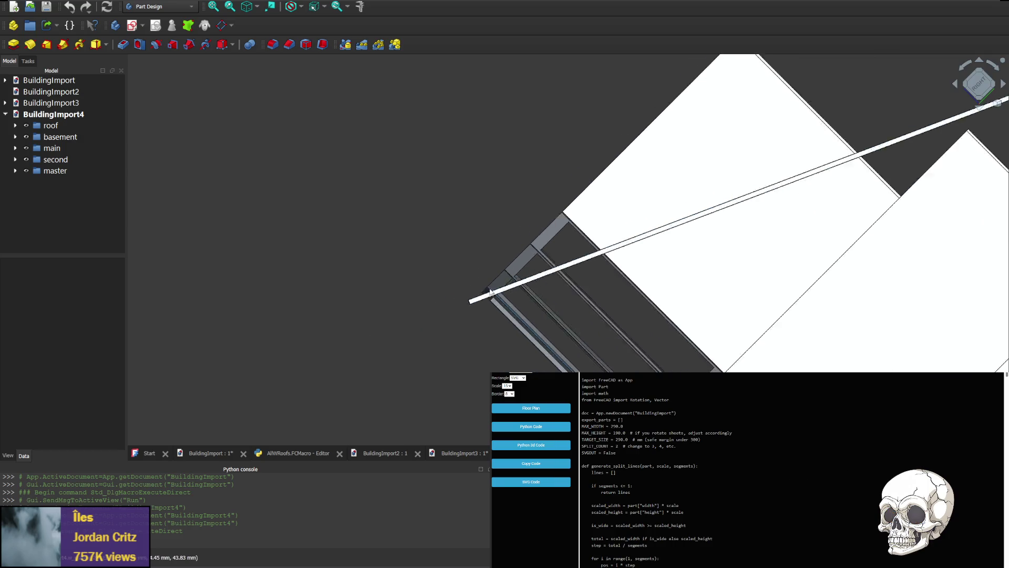
scroll(546, 297, up, 2)
scroll(651, 275, down, 1)
scroll(650, 276, down, 1)
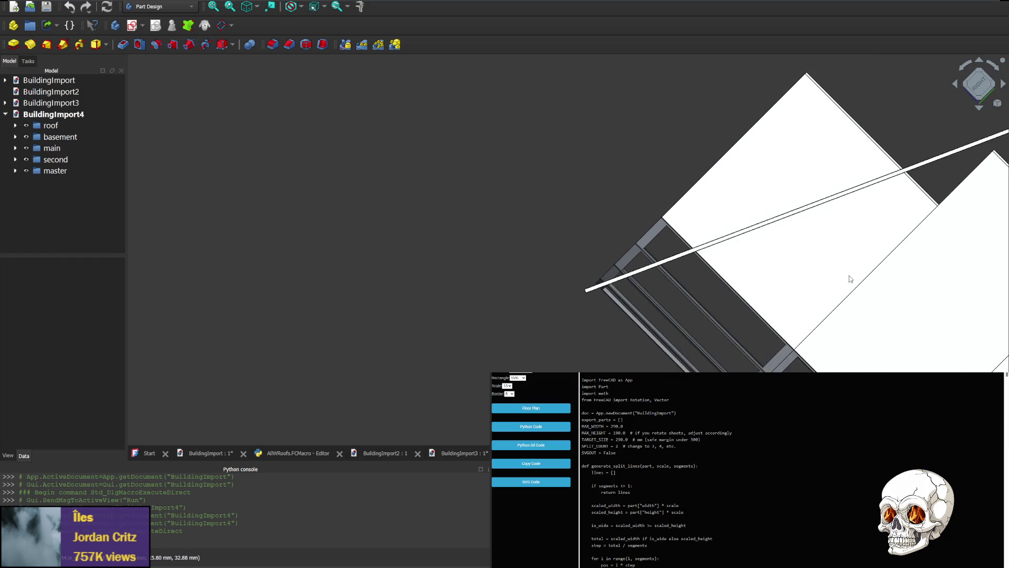
scroll(651, 279, down, 2)
scroll(652, 285, down, 1)
scroll(652, 293, down, 1)
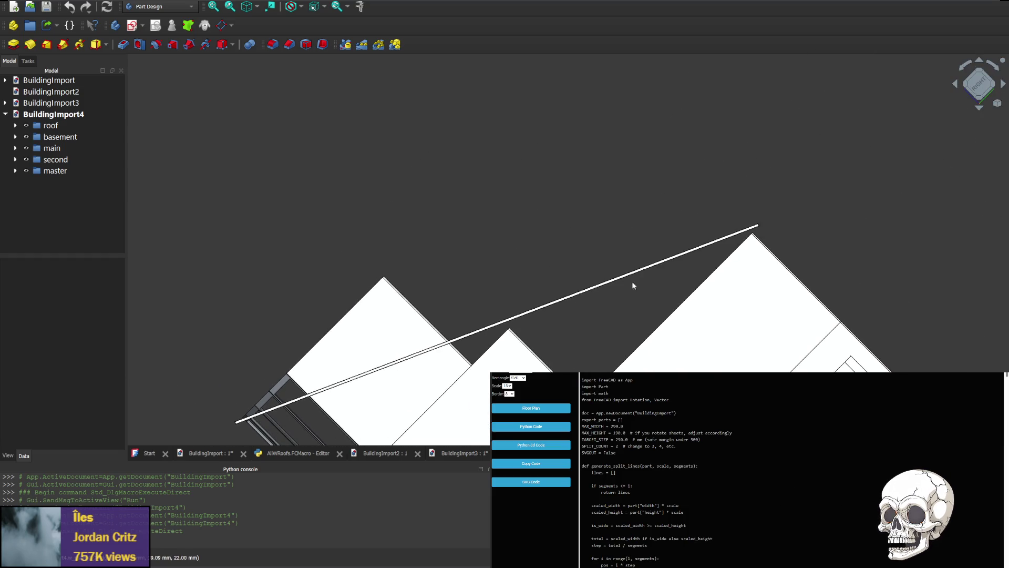
mouse_move(286, 334)
middle_down()
mouse_move(310, 315)
mouse_move(462, 304)
middle_up()
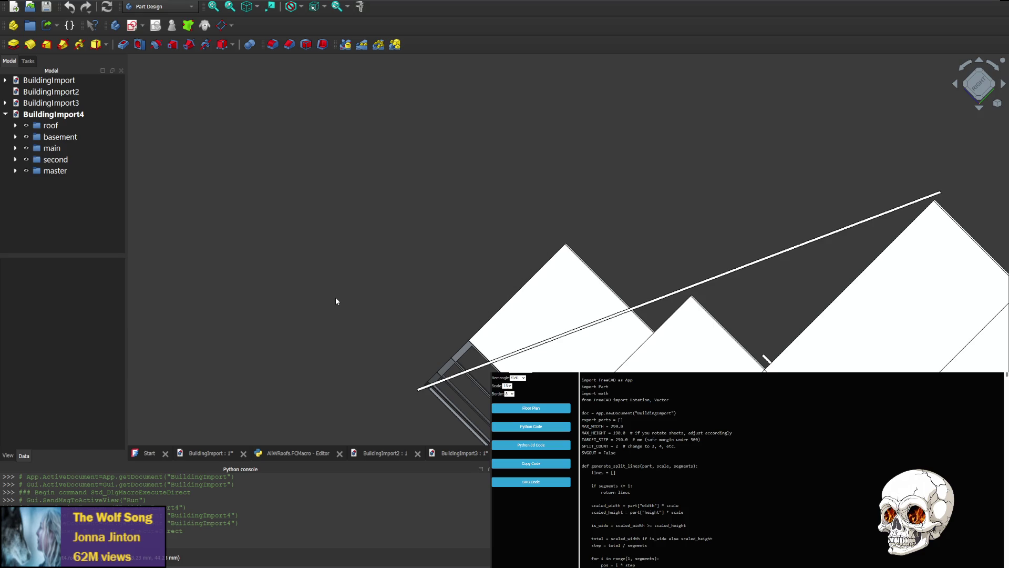
scroll(534, 282, down, 1)
scroll(500, 293, up, 1)
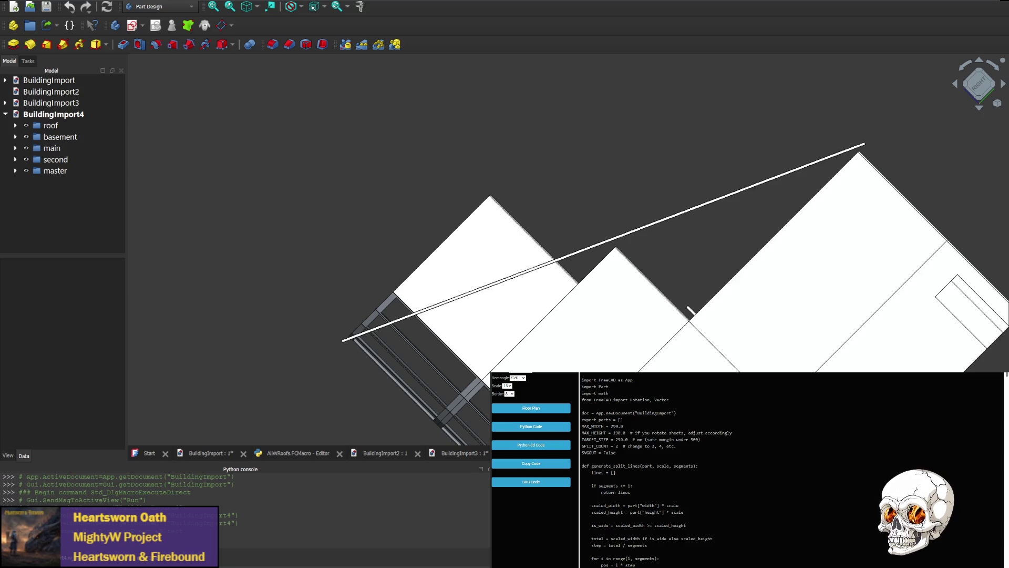
Delete the commented-out start, end and width lines from the wing function.
key(alt+Tab)
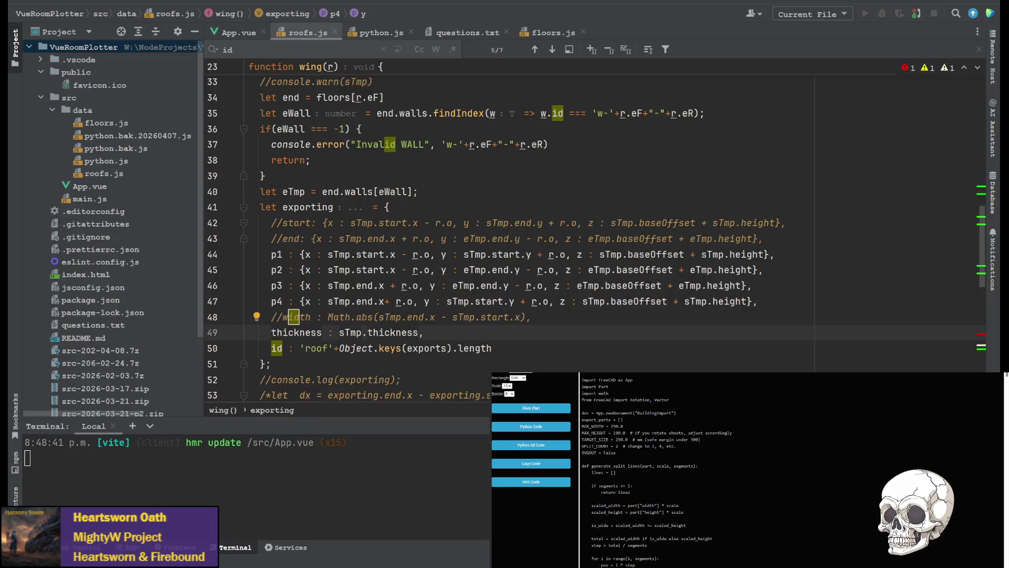
scroll(517, 232, up, 1)
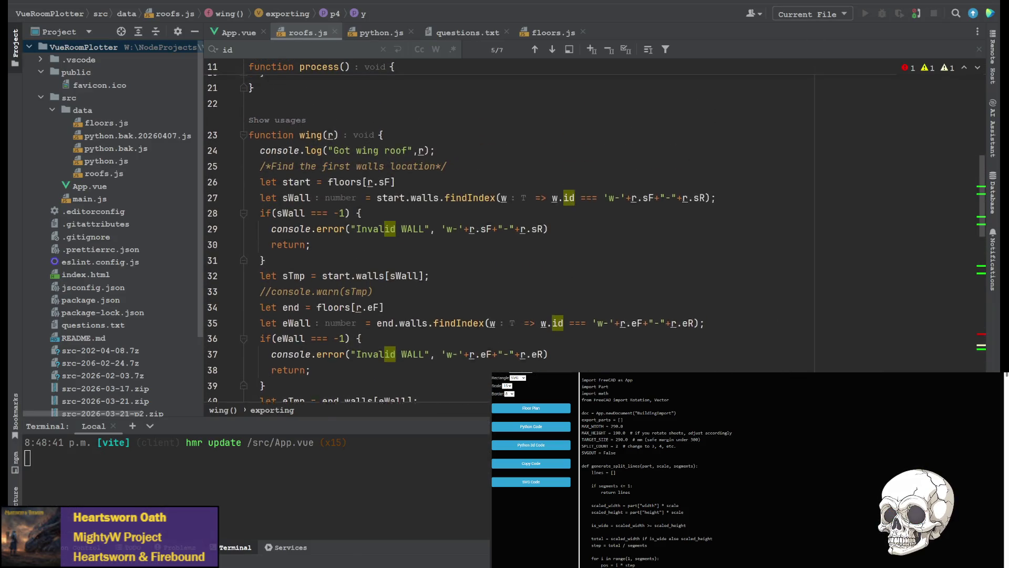
scroll(517, 232, down, 2)
scroll(517, 232, down, 2)
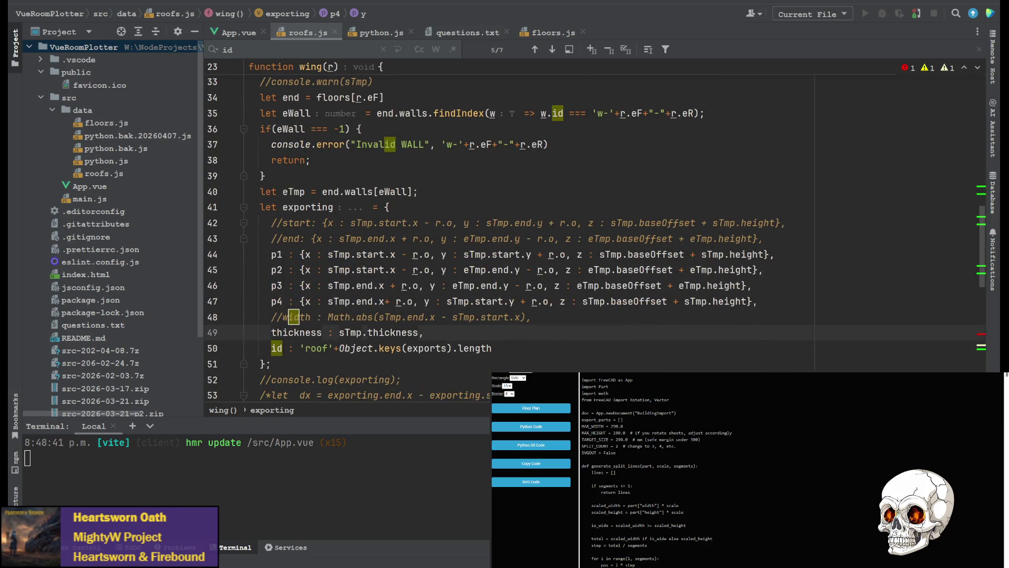
key(shift+Up)
key(shift+Up)
key(BackSpace)
click(568, 291)
key(shift+Home)
key(BackSpace)
key(BackSpace)
scroll(416, 280, down, 3)
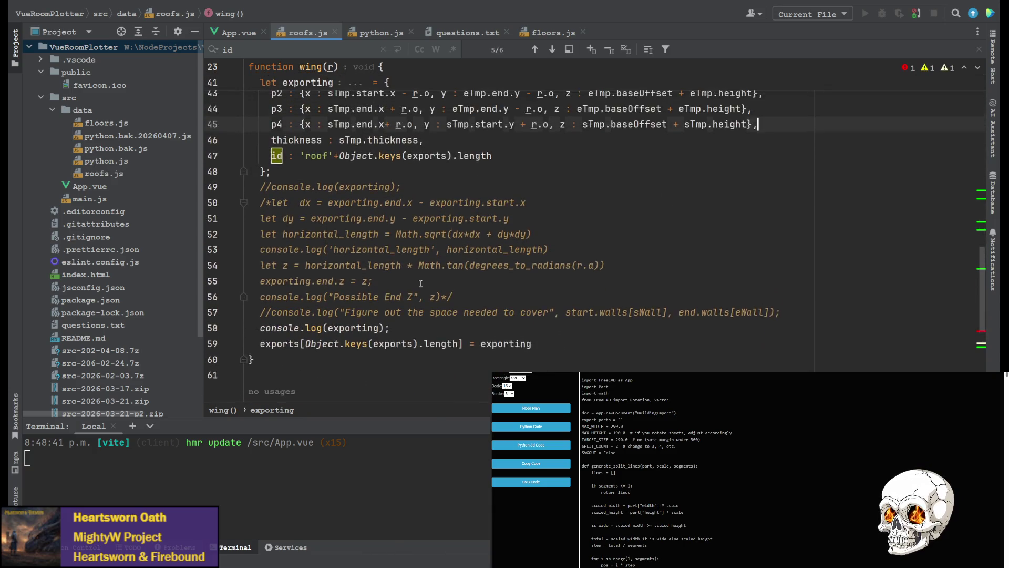
Comment out console.log(exporting) and delete the dead commented code block after it.
click(264, 332)
key(ctrl+slash)
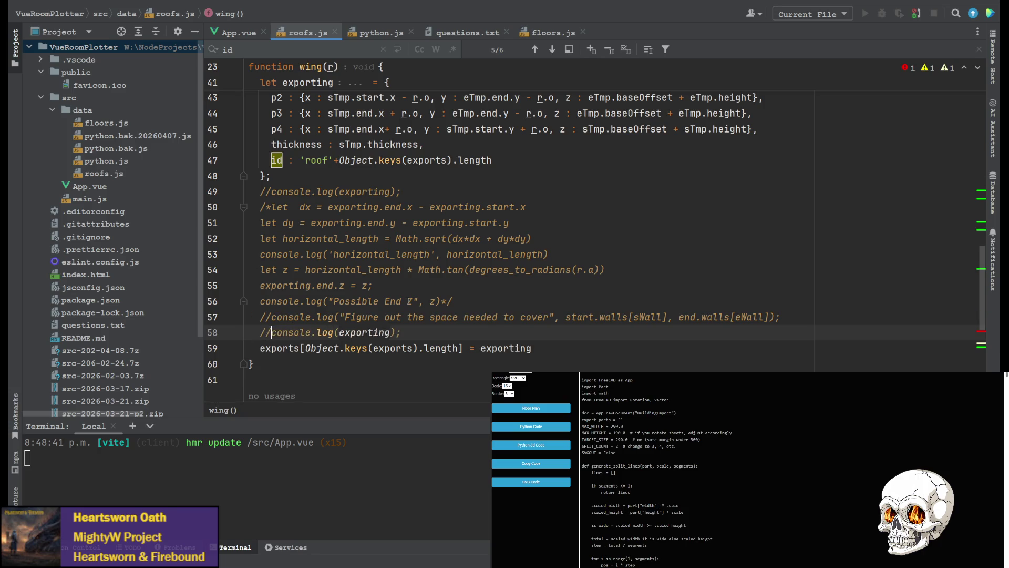
drag(780, 316, 777, 175)
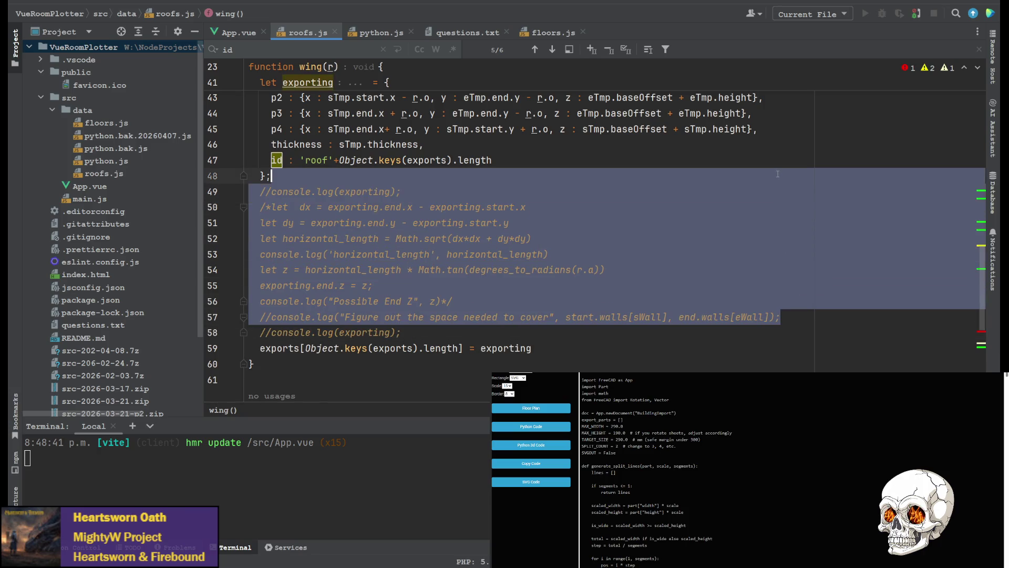
key(Delete)
scroll(777, 174, up, 3)
scroll(778, 174, up, 3)
scroll(777, 174, up, 2)
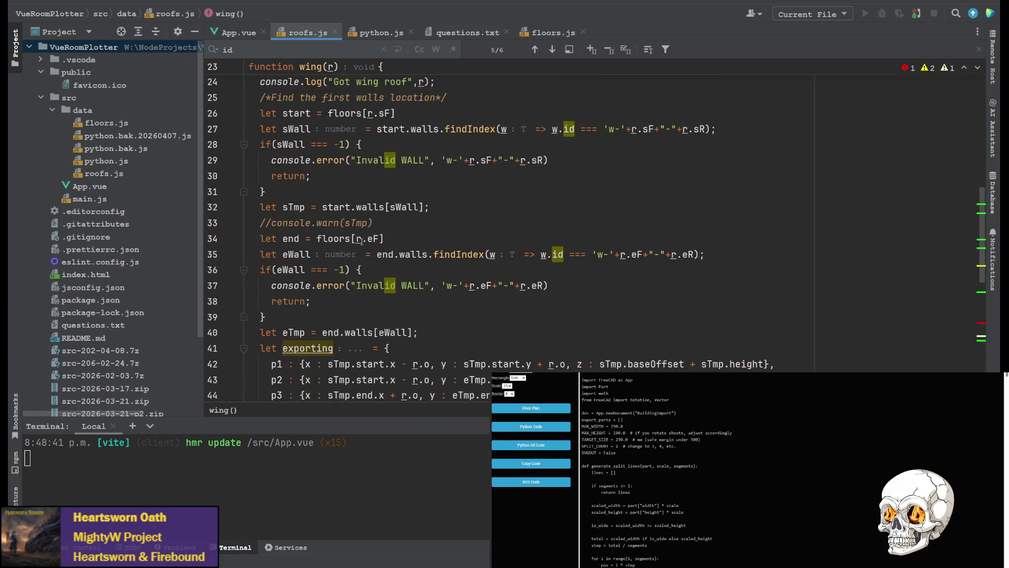
scroll(339, 288, up, 3)
scroll(288, 244, up, 1)
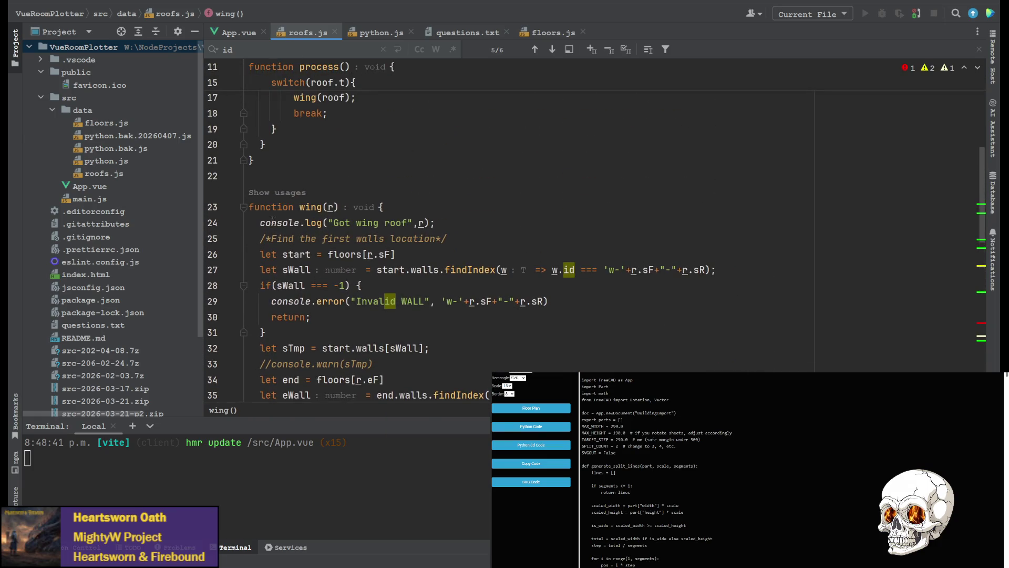
scroll(301, 206, down, 1)
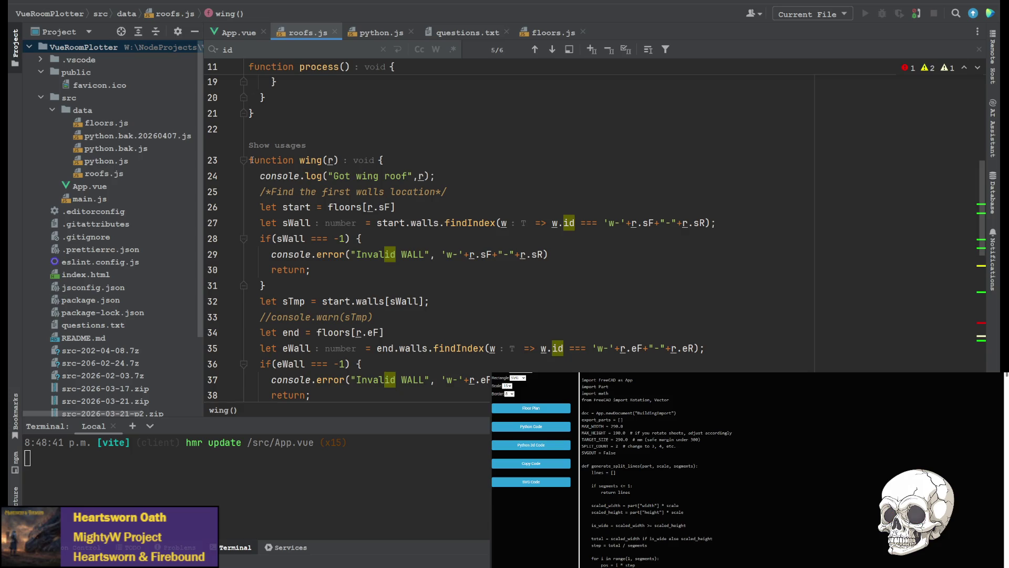
mouse_move(249, 160)
mouse_down()
mouse_move(472, 235)
mouse_move(405, 312)
mouse_up()
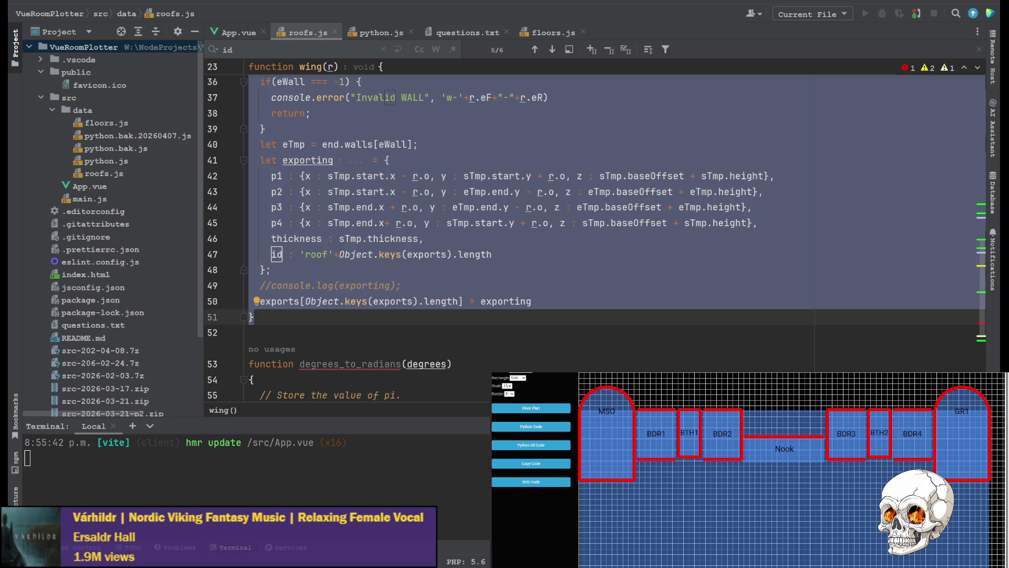
Paste a duplicate of the wing function below the original's closing brace.
click(254, 318)
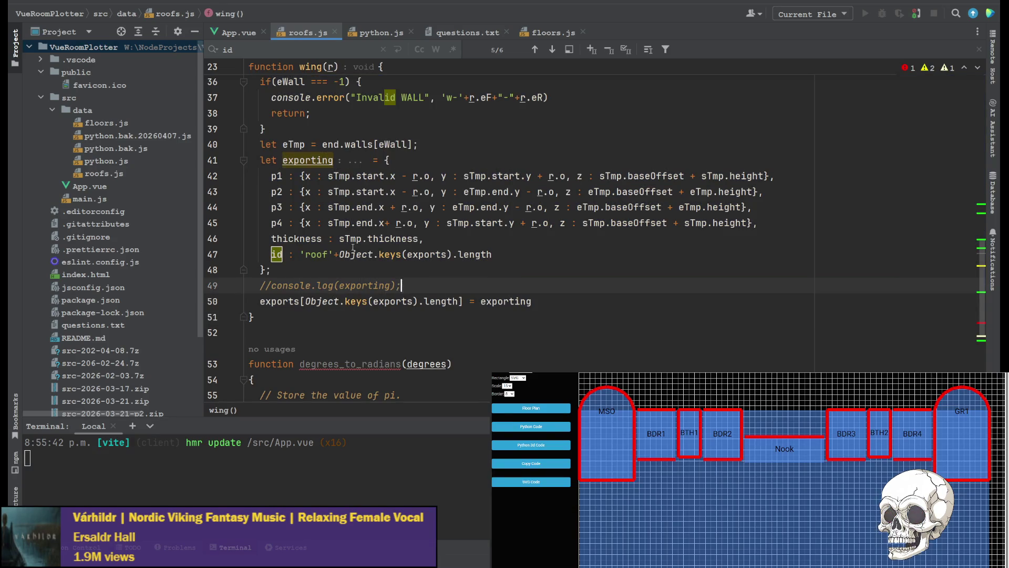
mouse_move(254, 317)
mouse_down()
mouse_move(281, 284)
mouse_move(227, 163)
mouse_up()
scroll(289, 179, down, 5)
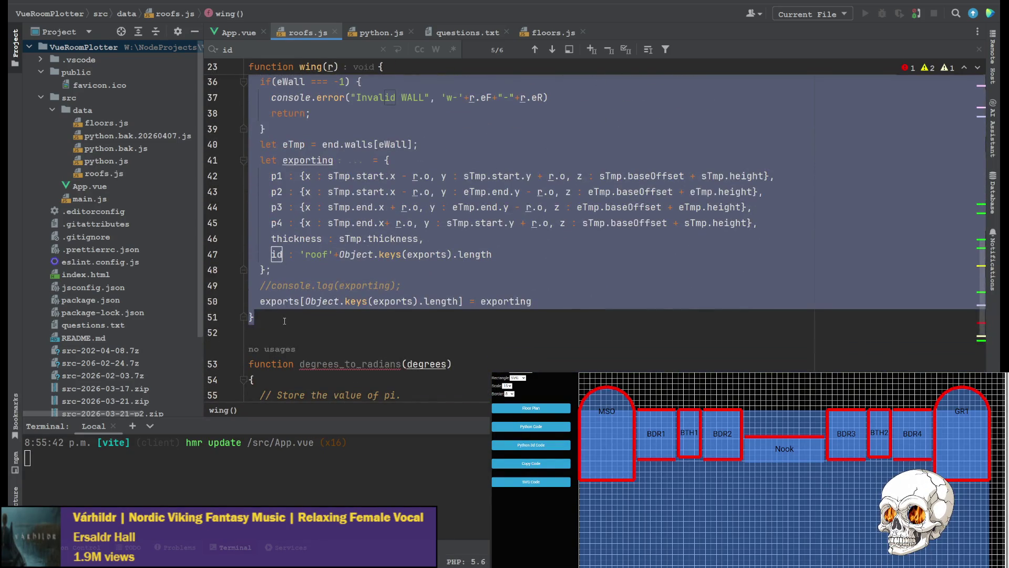
click(288, 319)
key(Return)
key(Return)
text(function wing(r) {   console.log("Got wing roof",r);   /*Find the first walls location*/   let start = floors[r.sF]   let sWall = start.walls.findIndex(w => w.id === 'w-'+r.sF+"-"+r.sR);   if(sWall === -1) {     console.error("Invalid WALL", 'w-'+r.sF+"-"+r.sR)     return;   }   let sTmp = start.walls[sWall];   //console.warn(sTmp)   let end = floors[r.eF]   let eWall = end.walls.findIndex(w => w.id === 'w-'+r.eF+"-"+r.eR);   if(eWall === -1) {     console.error("Invalid WALL", 'w-'+r.eF+"-"+r.eR)     return;   }   let eTmp = end.walls[eWall];   let exporting = {     p1 : {x : sTmp.start.x - r.o, y : sTmp.start.y + r.o, z : sTmp.baseOffset + sTmp.height},     p2 : {x : sTmp.start.x - r.o, y : eTmp.end.y - r.o, z : eTmp.baseOffset + eTmp.height},     p3 : {x : sTmp.end.x + r.o, y : eTmp.end.y - r.o, z : eTmp.baseOffset + eTmp.height},     p4 : {x : sTmp.end.x+ r.o, y : sTmp.start.y + r.o, z : sTmp.baseOffset + sTmp.height},     thickness : sTmp.thickness,     id : 'roof'+Object.keys(exports).length   };   //console.log(exporting);   exports[Object.keys(exports).length] = exporting })
scroll(329, 227, up, 5)
Rename the duplicate function to wing0 and return the caret to wing's eTmp line.
click(324, 222)
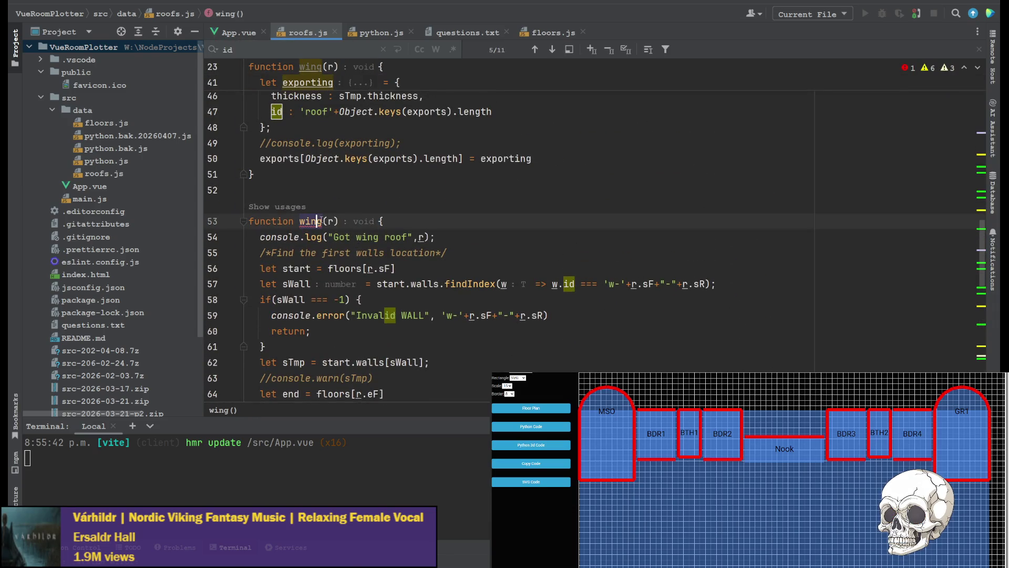
double_click(315, 222)
text(0)
scroll(366, 195, up, 5)
scroll(366, 196, up, 2)
scroll(366, 195, up, 2)
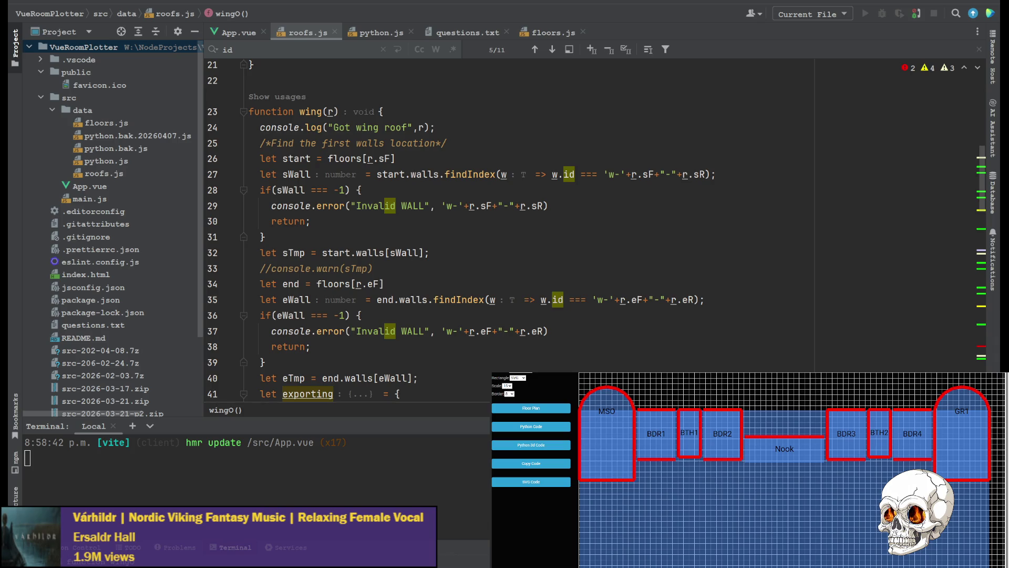
click(385, 284)
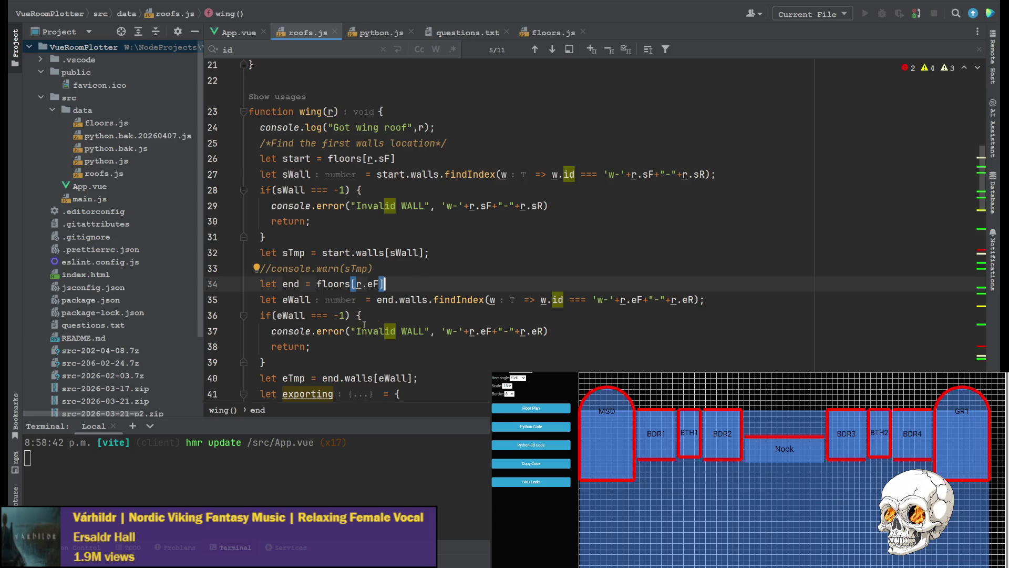
click(395, 362)
scroll(395, 315, down, 3)
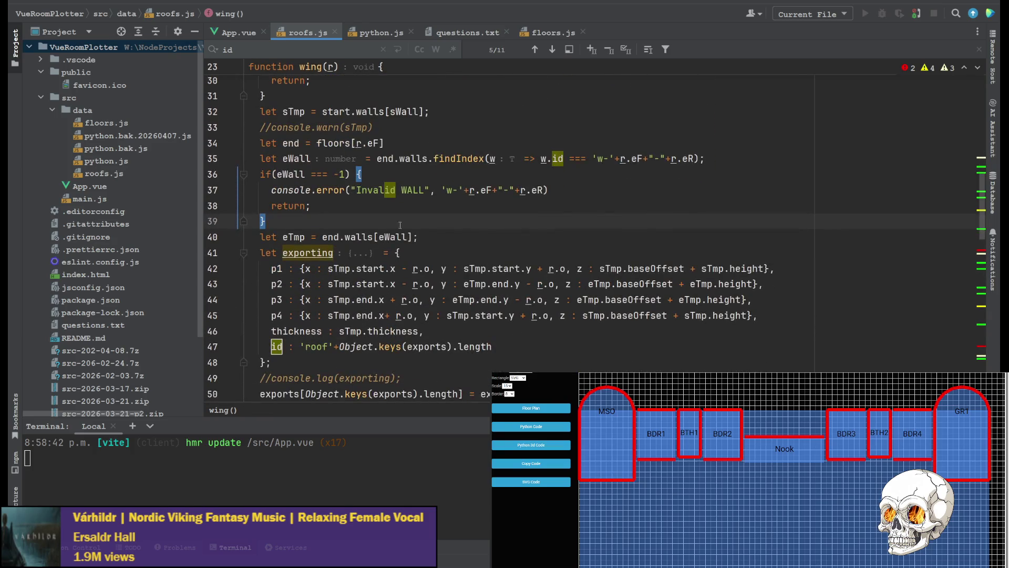
click(456, 237)
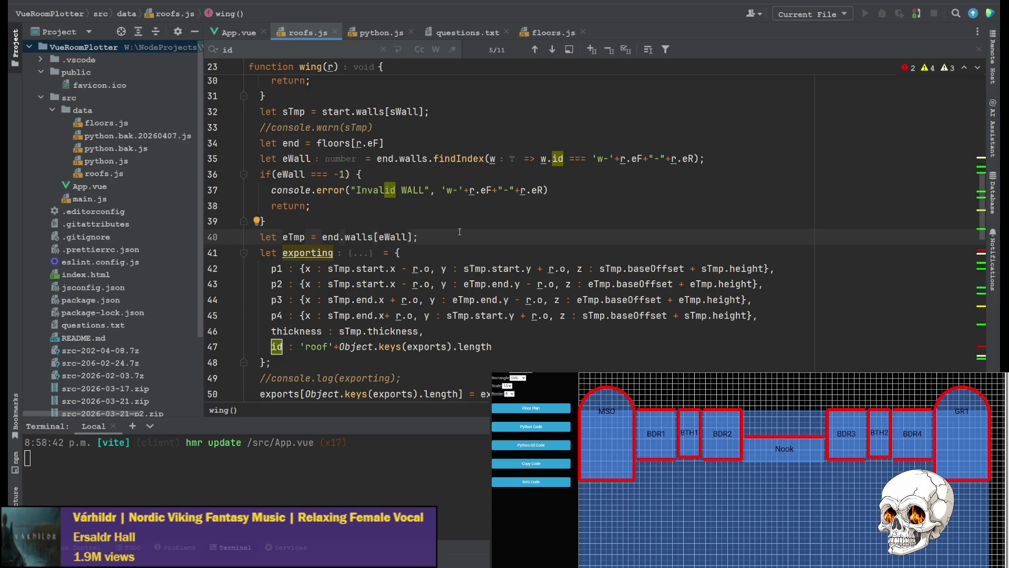
Insert the sStart, sEnd, eStart and eEnd point constants below the eTmp line in wing.
key(Return)
key(Return)
key(Return)
key(Return)
key(Return)
key(Up)
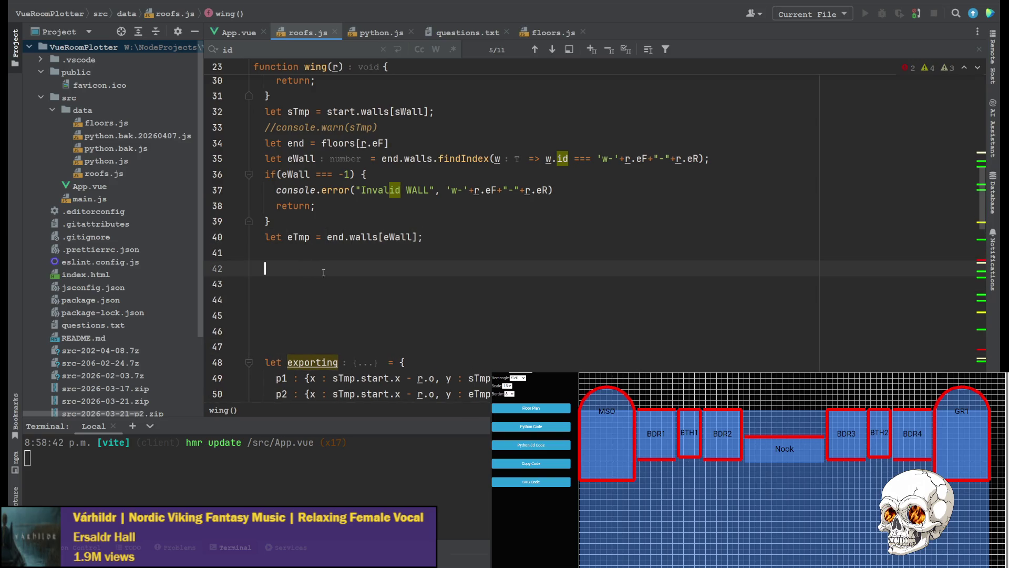
text(const sStart = {     x: sTmp.start.x,     y: sTmp.start.y,     z: sTmp.baseOffset + sTmp.height   };    const sEnd = {     x: sTmp.end.x,     y: sTmp.end.y,     z: sTmp.baseOffset + sTmp.height   };    const eStart = {     x: eTmp.start.x,     y: eTmp.start.y,     z: eTmp.baseOffset + eTmp.height   };    const eEnd = {     x: eTmp.end.x,     y: eTmp.end.y,     z: eTmp.baseOffset + eTmp.height   };)
scroll(340, 268, up, 1)
scroll(379, 261, up, 1)
scroll(410, 253, up, 3)
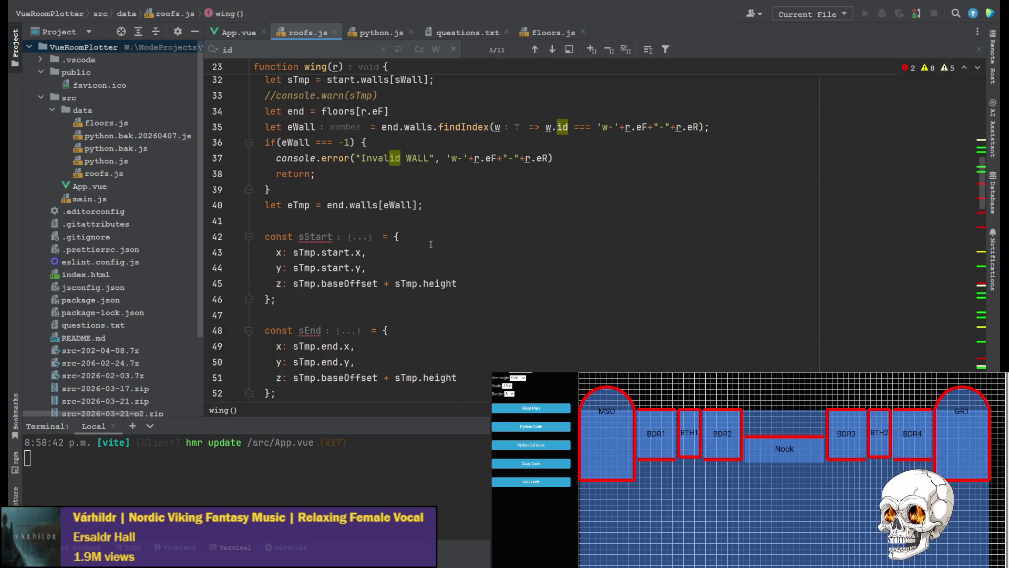
scroll(431, 245, up, 1)
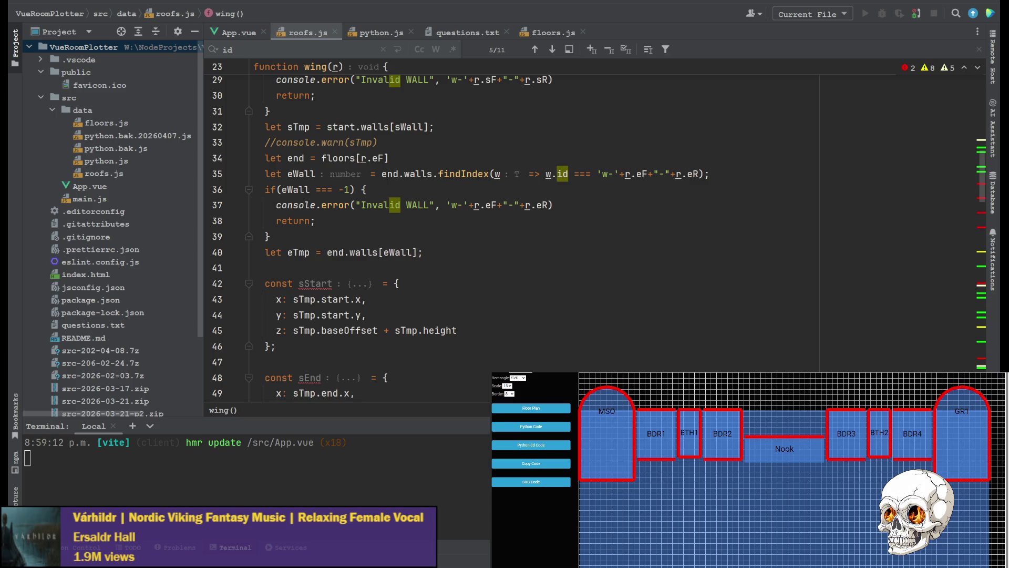
scroll(285, 286, down, 5)
scroll(285, 286, down, 3)
click(284, 270)
scroll(285, 285, up, 4)
scroll(291, 286, up, 8)
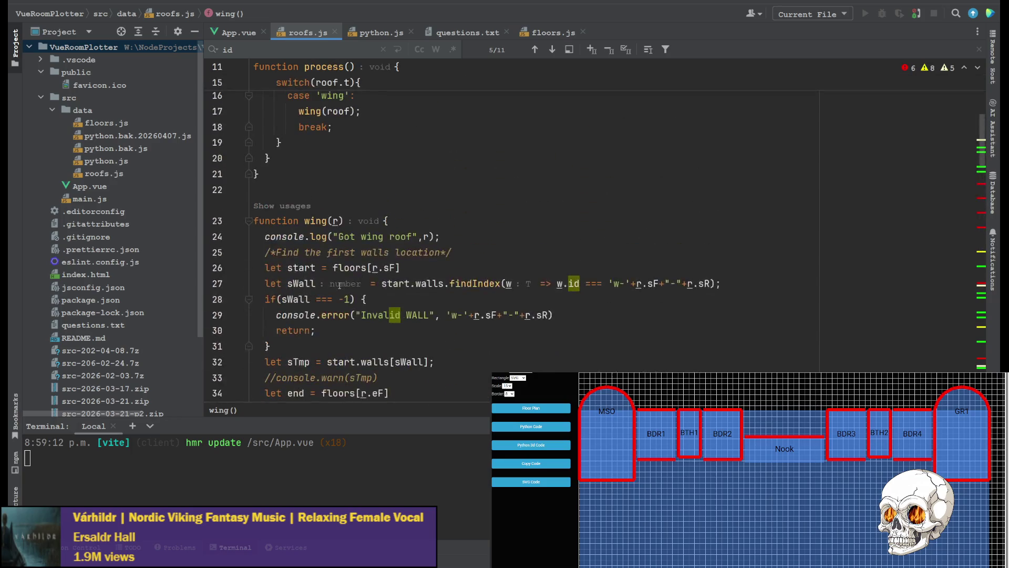
scroll(298, 285, up, 2)
Paste the applyOverhang, getPerp and getPlanarDir helper functions after the process function.
click(298, 268)
key(Return)
key(Return)
text(function applyOverhang(point, dir, overhang, angleDeg) {   const angleRad = angleDeg * Math.PI / 180;    const dz = overhang * Math.tan(angleRad);    return {     x: point.x + dir.x * overhang,     y: point.y + dir.y * overhang,     z: point.z + dz   }; })
key(Return)
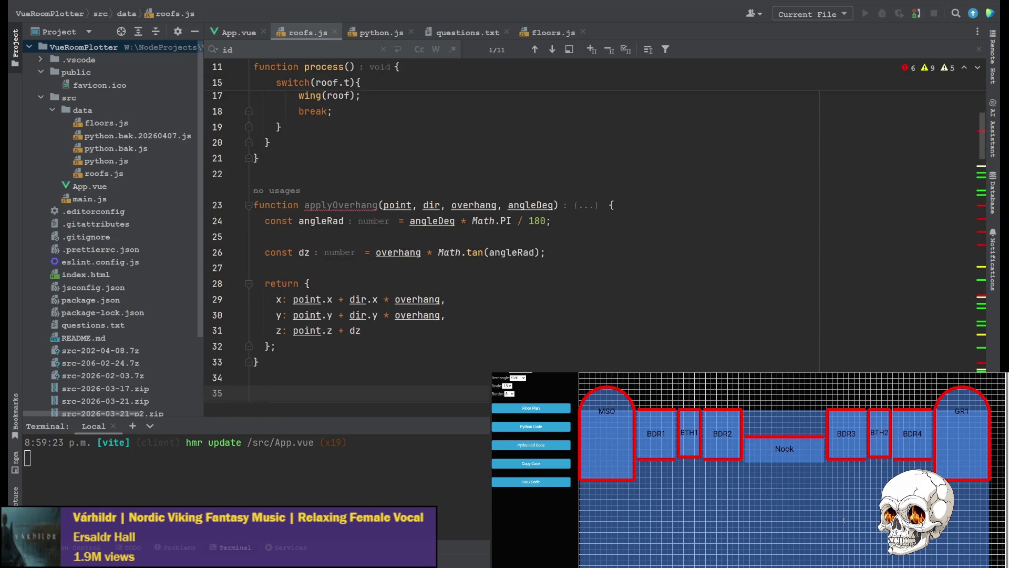
key(BackSpace)
text(function getPerp(dir) {   return {     x: -dir.y,     y: dir.x   }; })
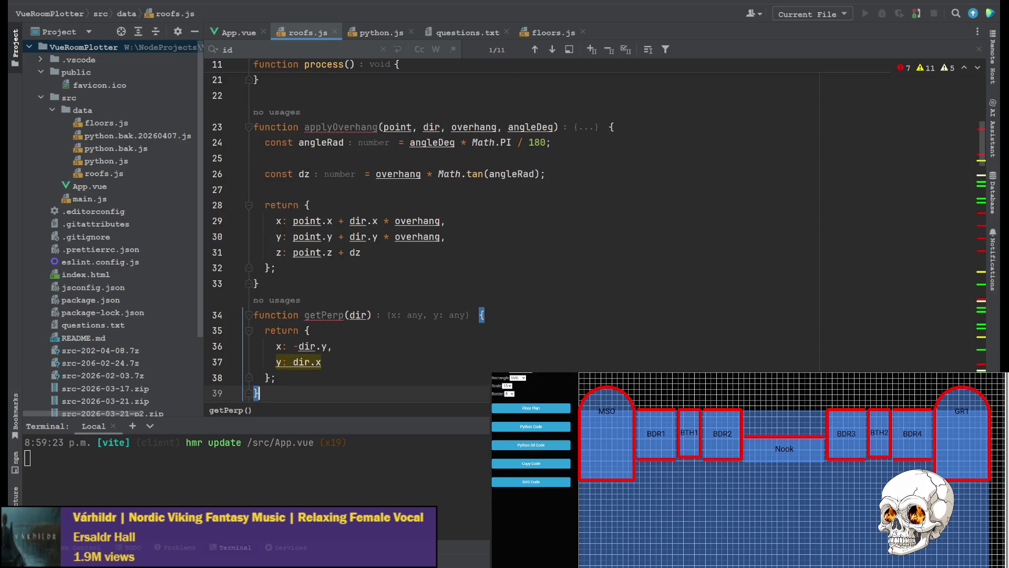
key(Return)
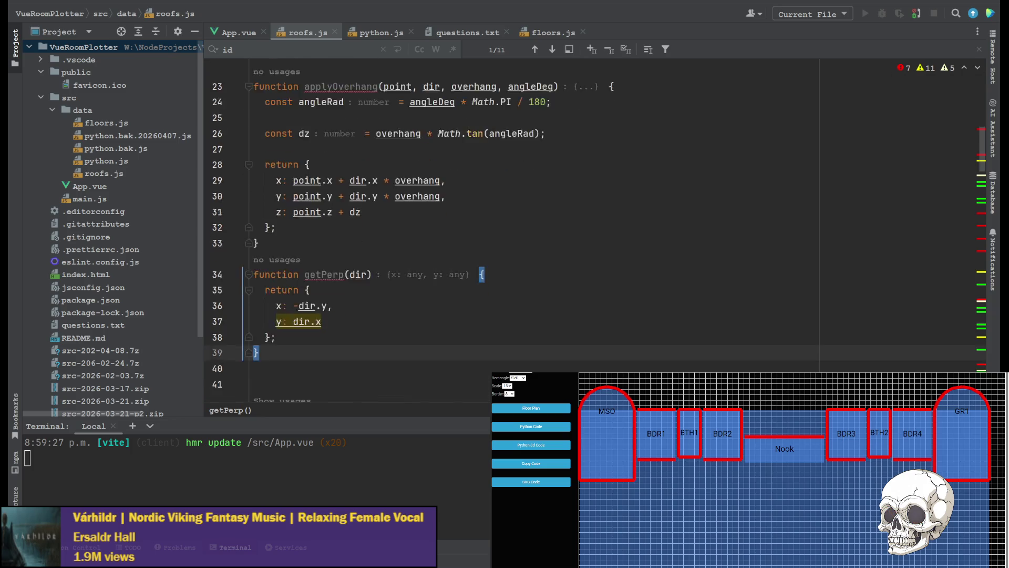
text(function getPlanarDir(start, end) {   const dx = end.x - start.x;   const dy = end.y - start.y;   const len = Math.sqrt(dx*dx + dy*dy);    return {     x: dx / len,     y: dy / len   }; })
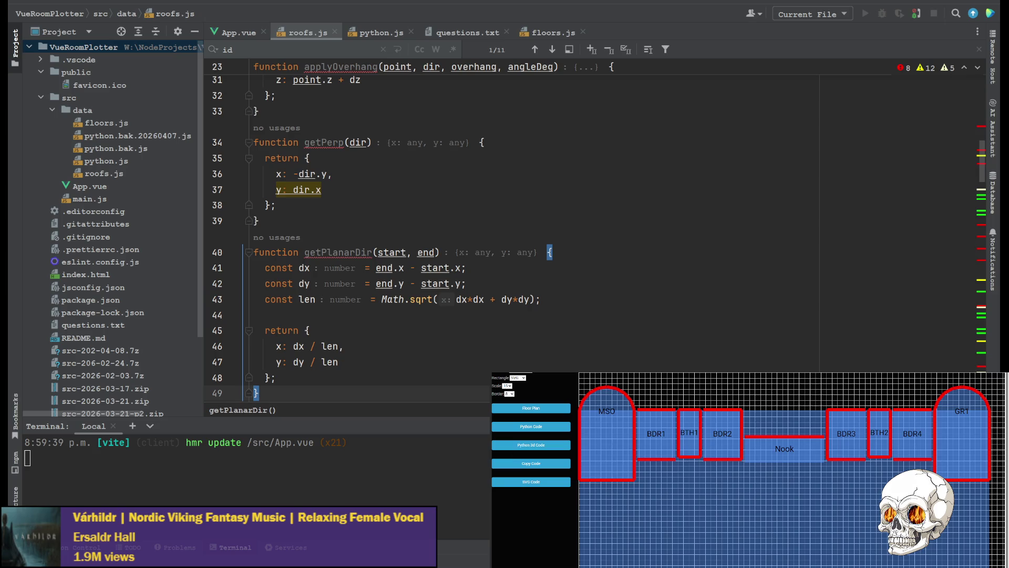
scroll(513, 237, down, 4)
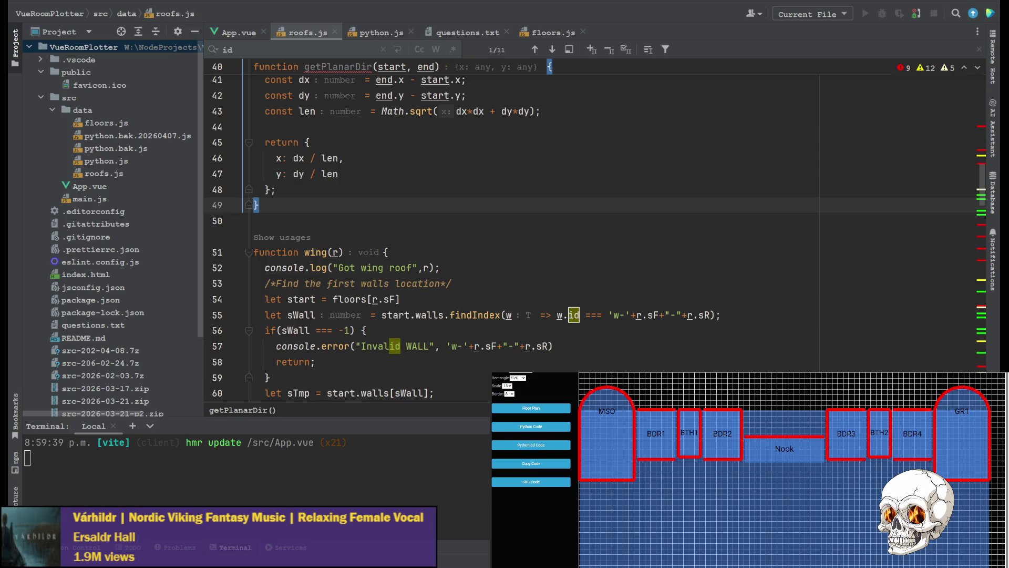
scroll(505, 221, down, 4)
scroll(505, 221, down, 3)
scroll(505, 221, down, 3)
scroll(505, 221, down, 3)
Paste the slopeDir = getPlanarDir(...) line and the four applyOverhang p1–p4 lines into wing, and save.
text(const slopeDir = getPlanarDir(sStart, eEnd);)
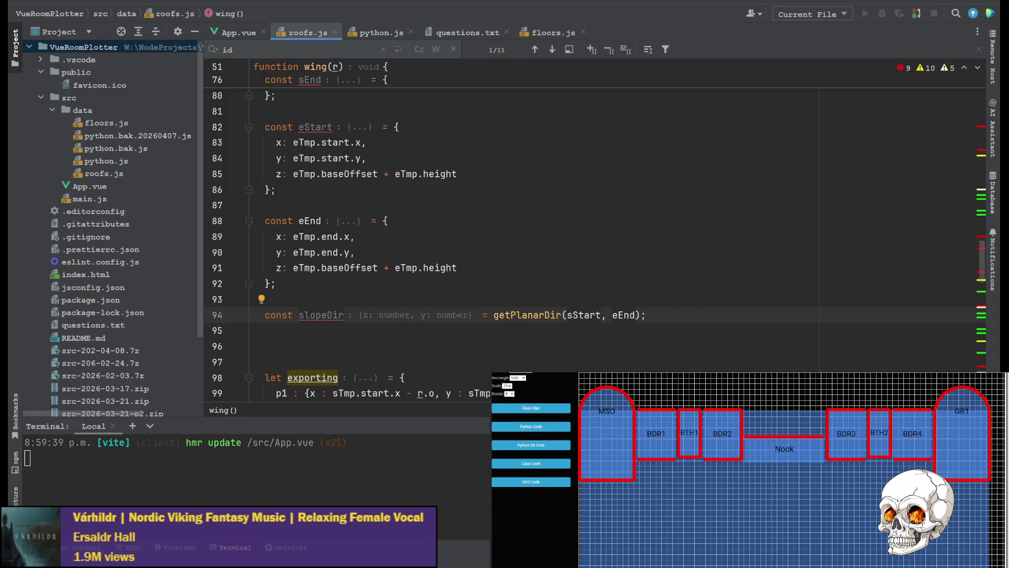
key(ctrl+s)
key(Down)
key(ctrl+v)
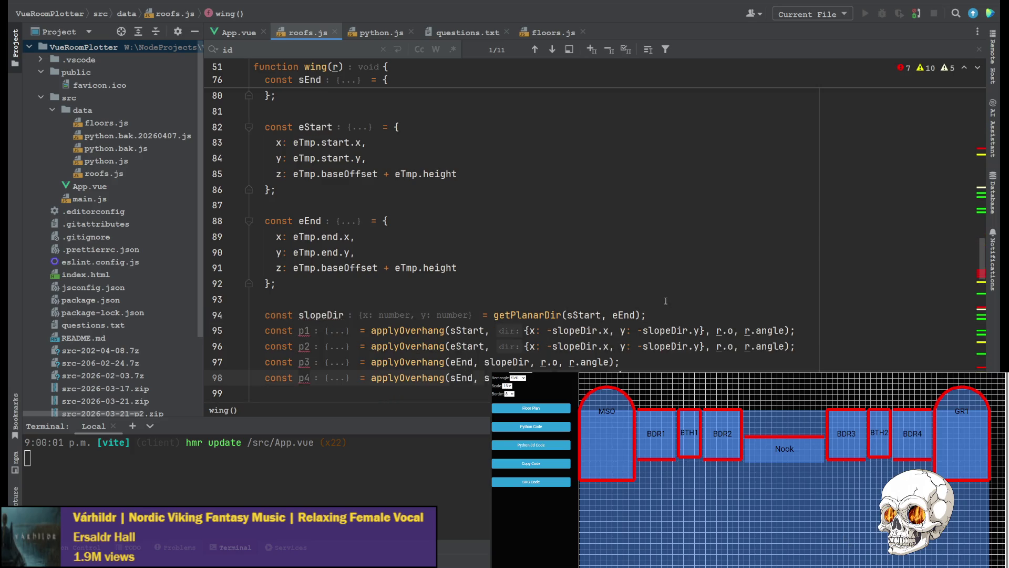
scroll(665, 300, down, 3)
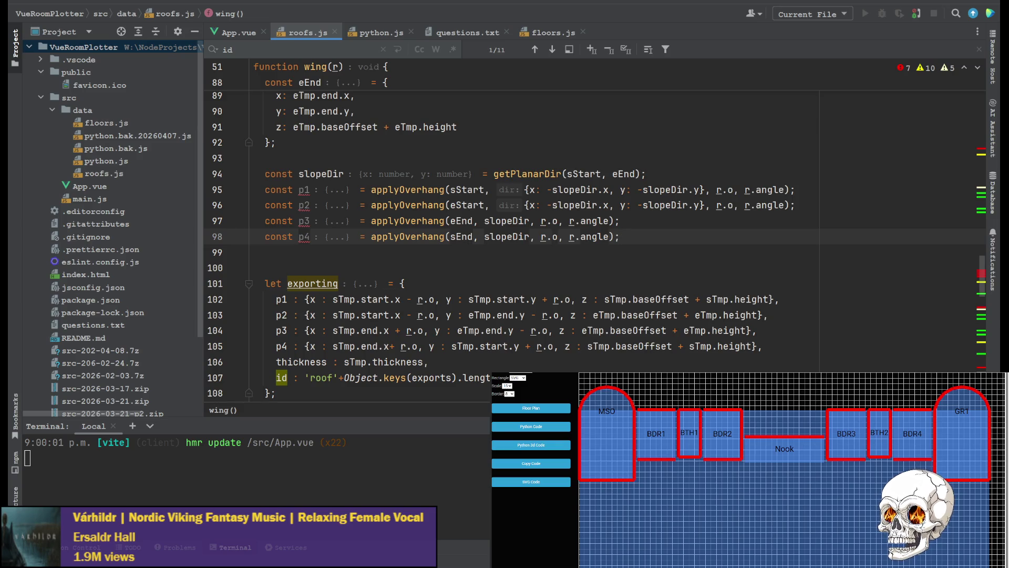
click(552, 33)
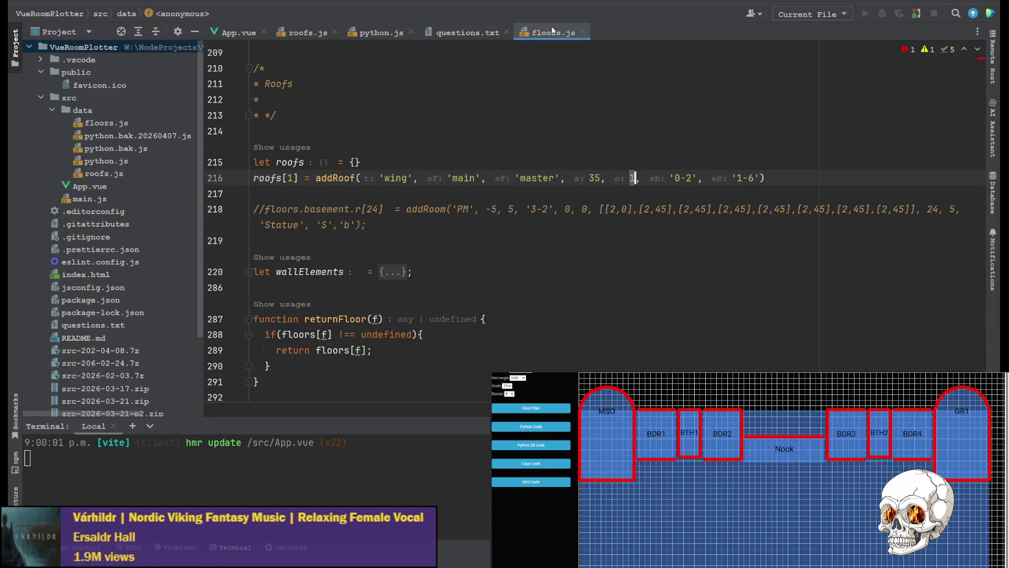
Glance at the wing roof's arguments in floors.js and return to roofs.js.
click(590, 179)
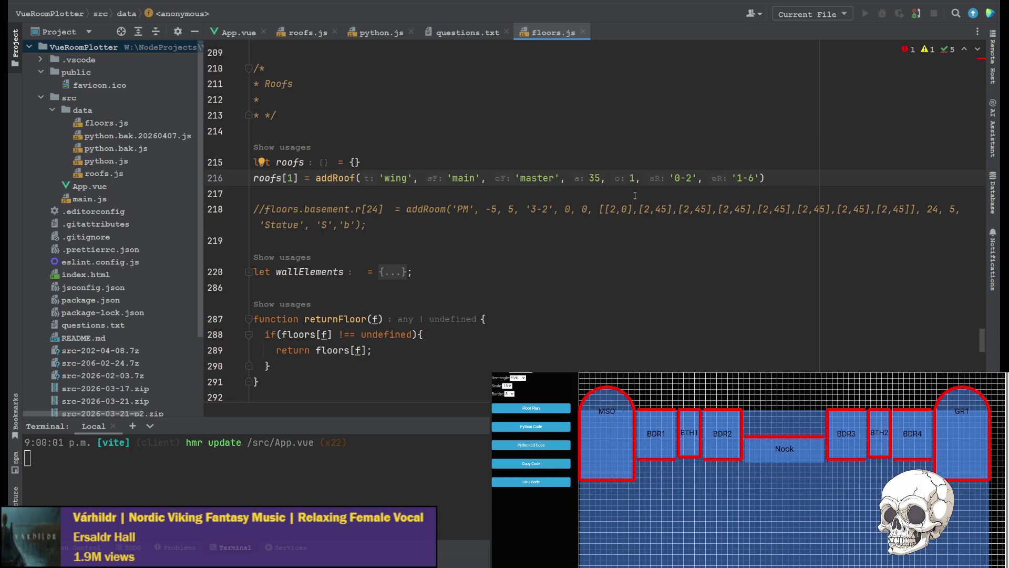
click(303, 33)
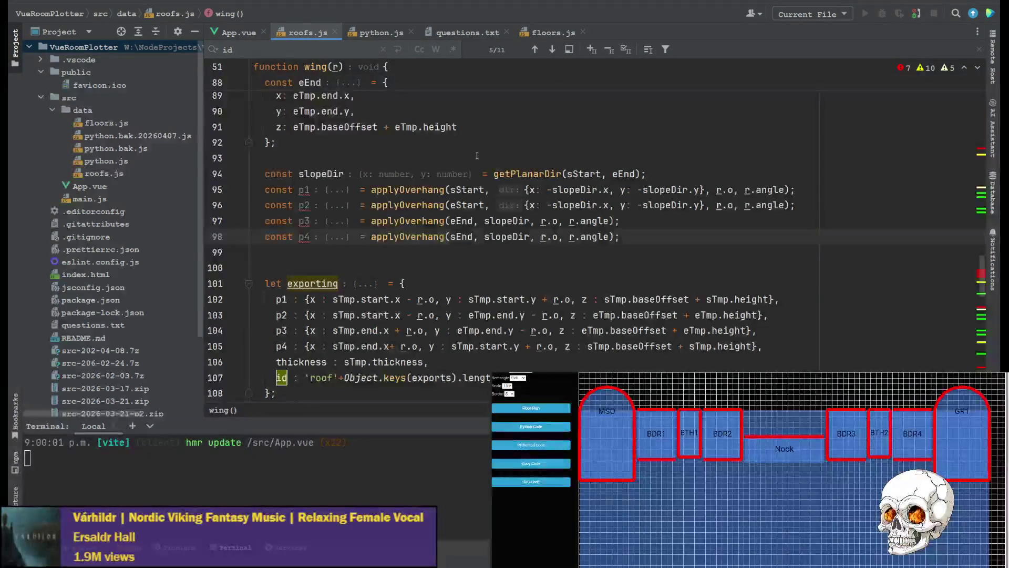
scroll(424, 221, up, 5)
scroll(423, 221, up, 7)
scroll(423, 221, up, 2)
scroll(423, 221, down, 10)
scroll(423, 221, down, 10)
scroll(411, 209, down, 3)
scroll(398, 200, up, 2)
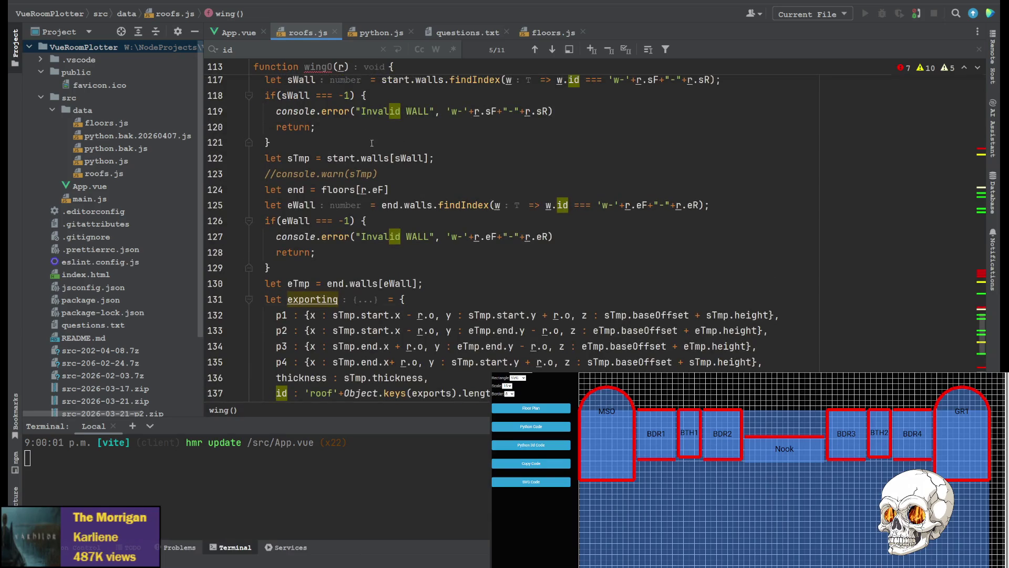
scroll(426, 202, up, 2)
scroll(452, 204, up, 1)
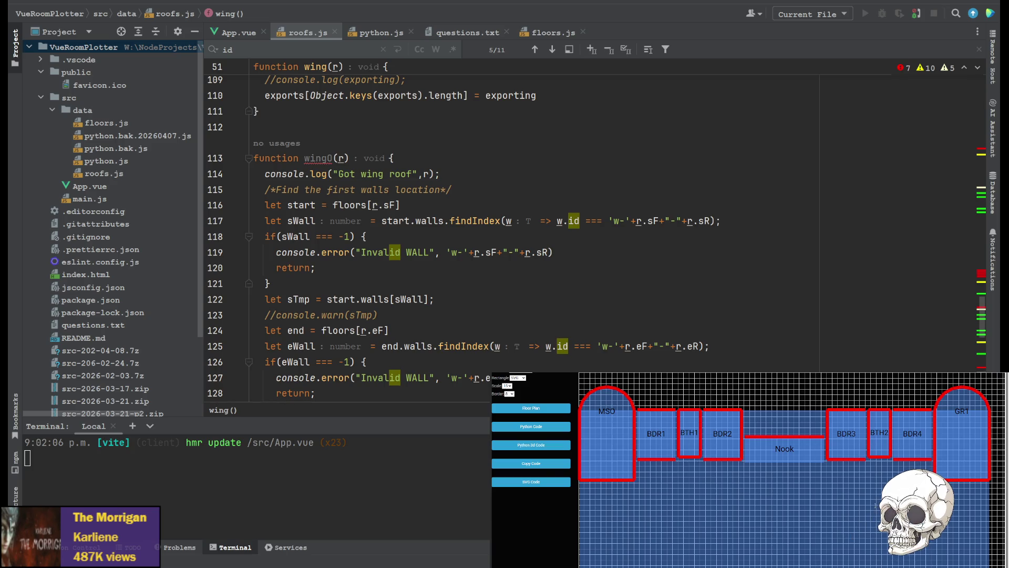
scroll(461, 236, down, 1)
scroll(504, 237, down, 5)
scroll(505, 236, up, 1)
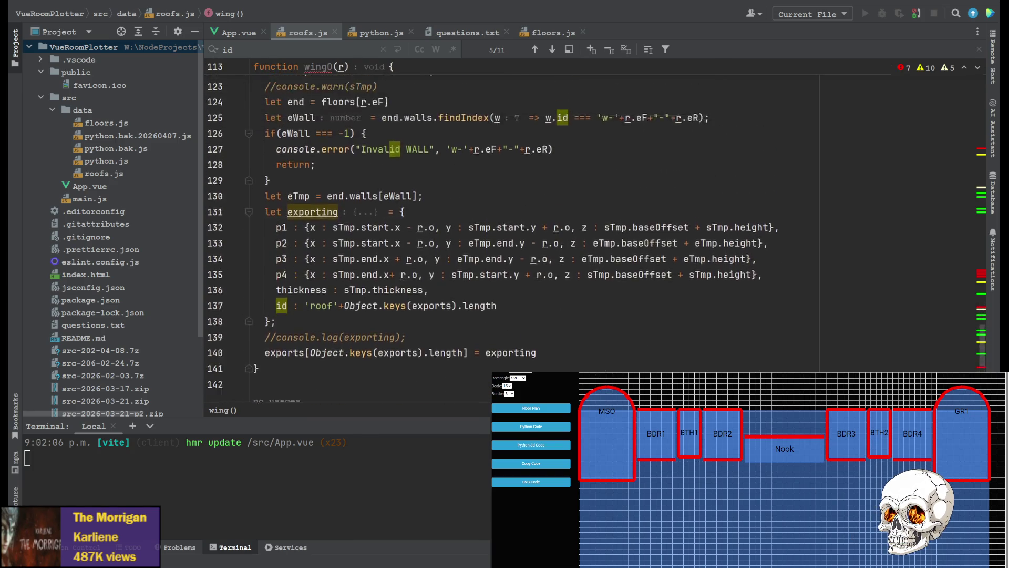
scroll(505, 236, up, 2)
scroll(490, 237, up, 4)
scroll(490, 237, up, 5)
scroll(505, 237, down, 2)
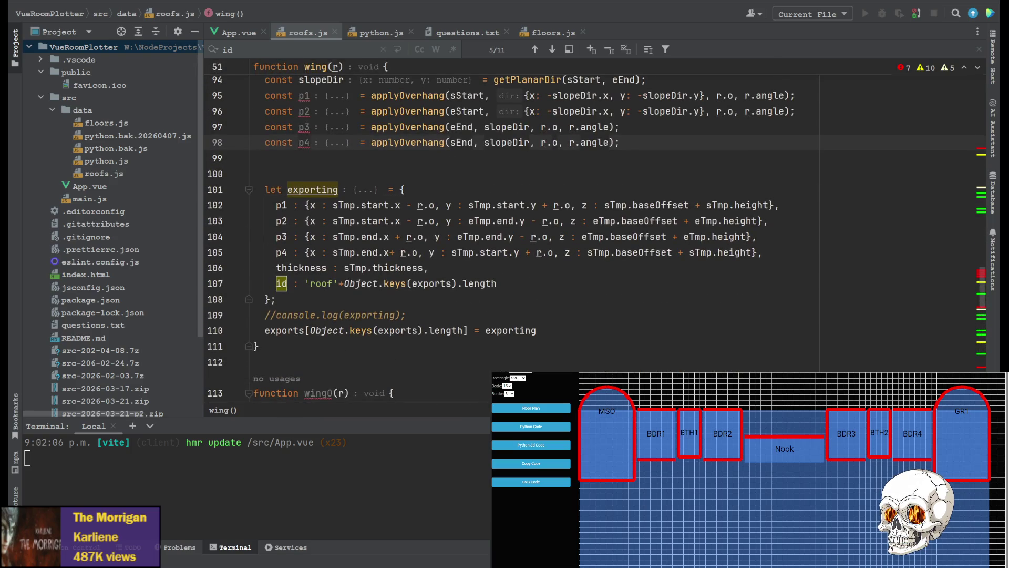
scroll(505, 236, up, 2)
scroll(505, 237, down, 1)
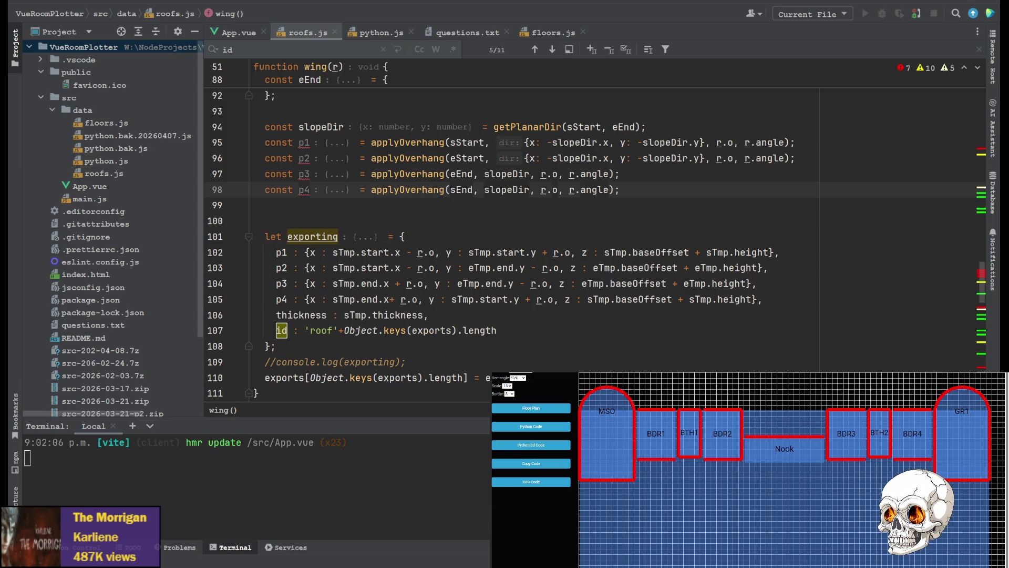
Delete the inline {x,y,z} objects after p1–p4 in exporting and regenerate the Python 3D code.
drag(294, 252, 782, 252)
key(Delete)
drag(288, 268, 856, 273)
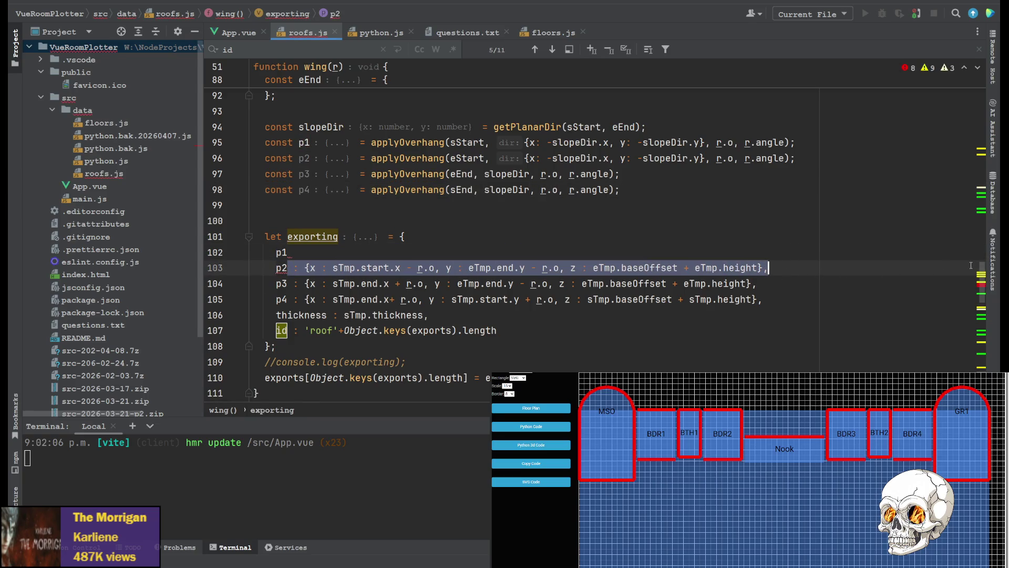
key(Delete)
text(,)
key(Up)
text(,)
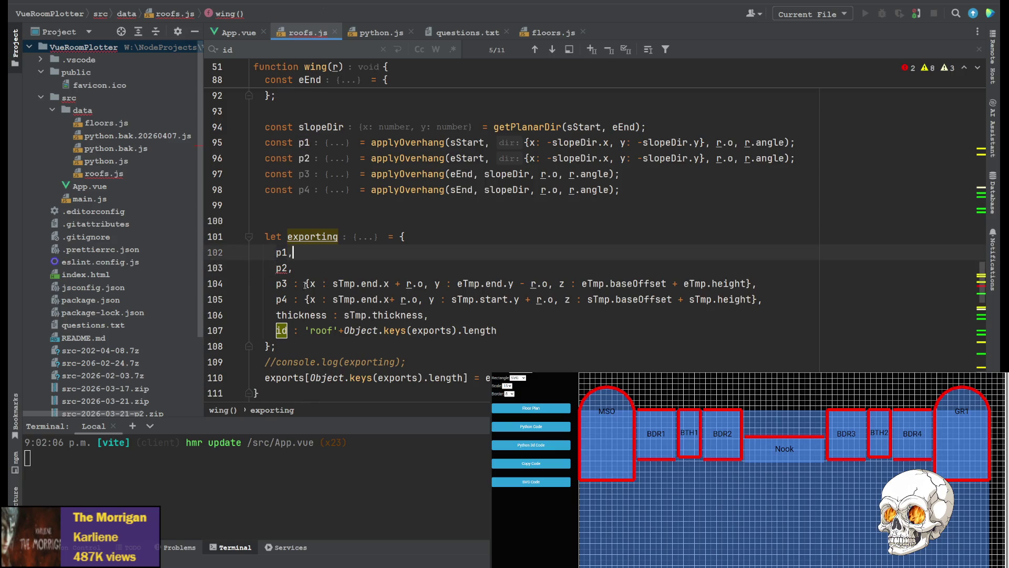
drag(288, 283, 759, 283)
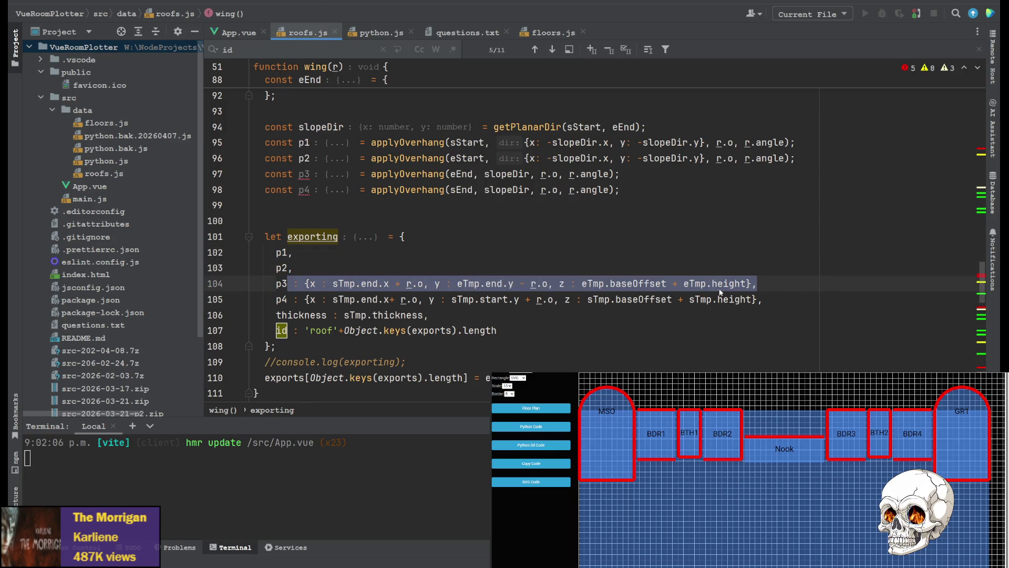
key(Delete)
text(,)
drag(289, 299, 871, 303)
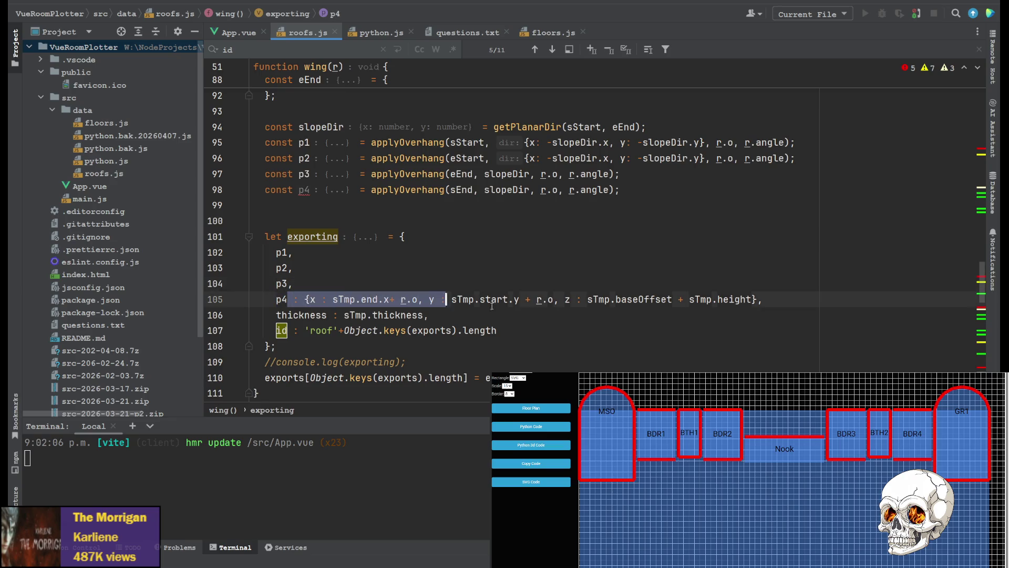
key(Delete)
text(,)
key(Up)
key(Up)
key(Up)
key(Up)
key(Up)
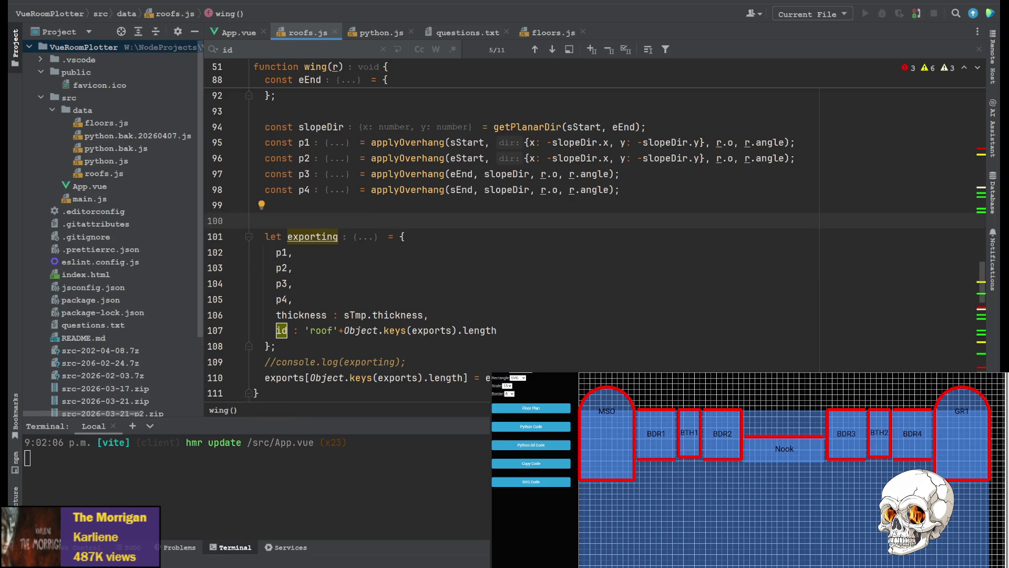
click(544, 445)
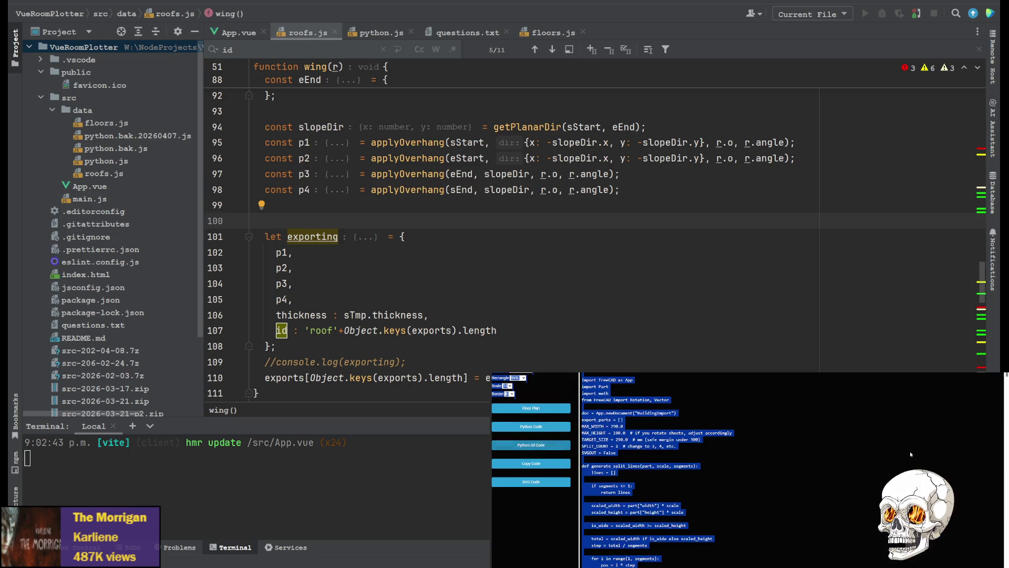
scroll(654, 473, down, 3)
scroll(655, 474, down, 3)
scroll(654, 473, down, 3)
scroll(655, 473, down, 3)
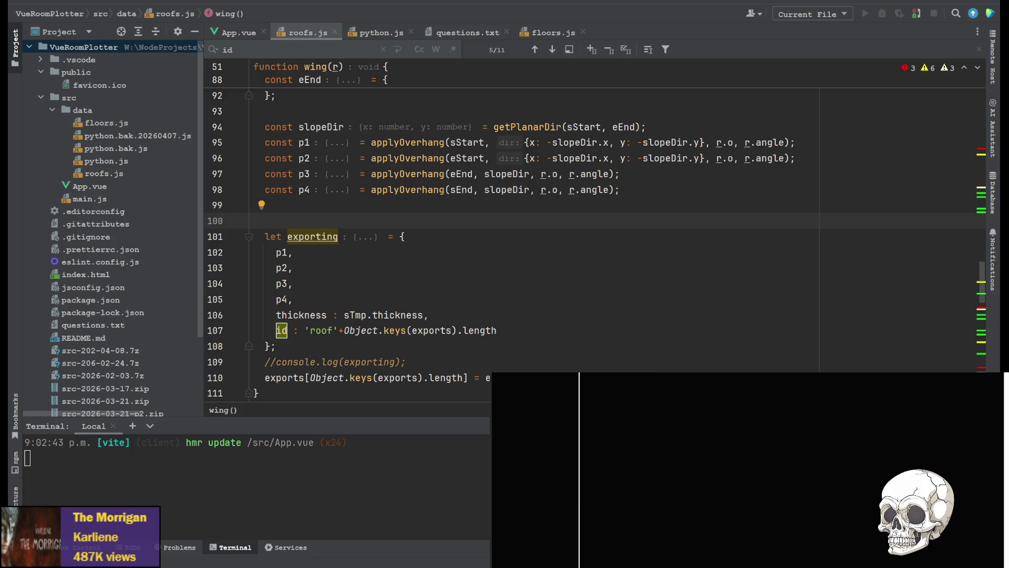
scroll(658, 467, up, 2)
scroll(659, 467, up, 2)
scroll(658, 467, up, 2)
scroll(658, 468, up, 2)
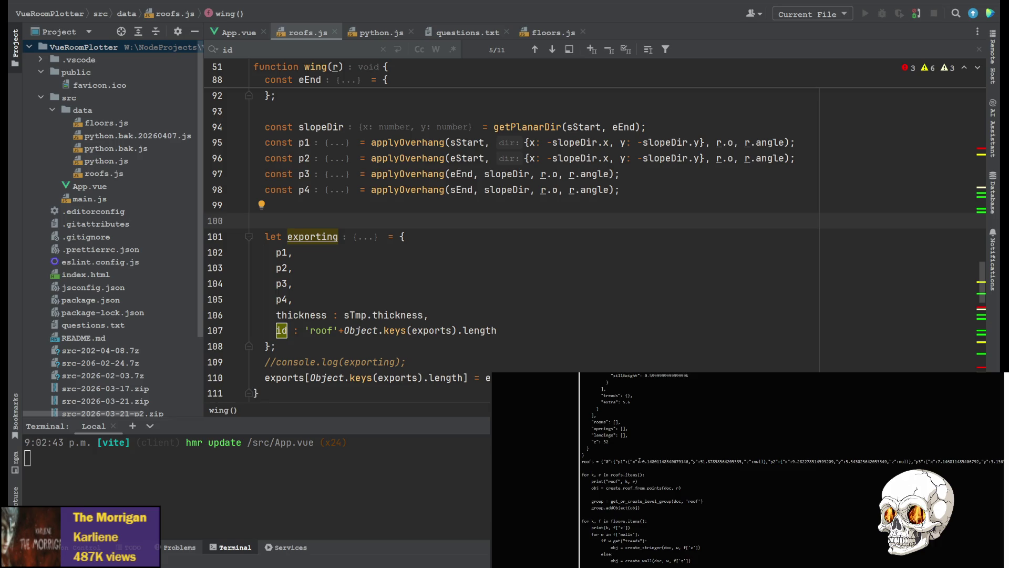
Highlight the first roof point's x and y values in the generated roofs line, then return to FreeCAD.
double_click(641, 461)
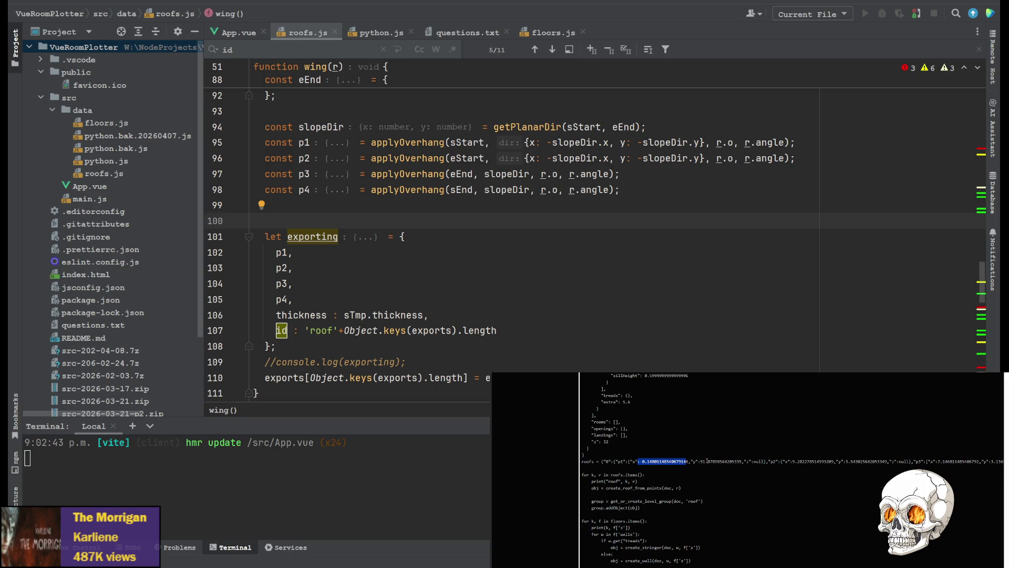
drag(700, 460, 741, 461)
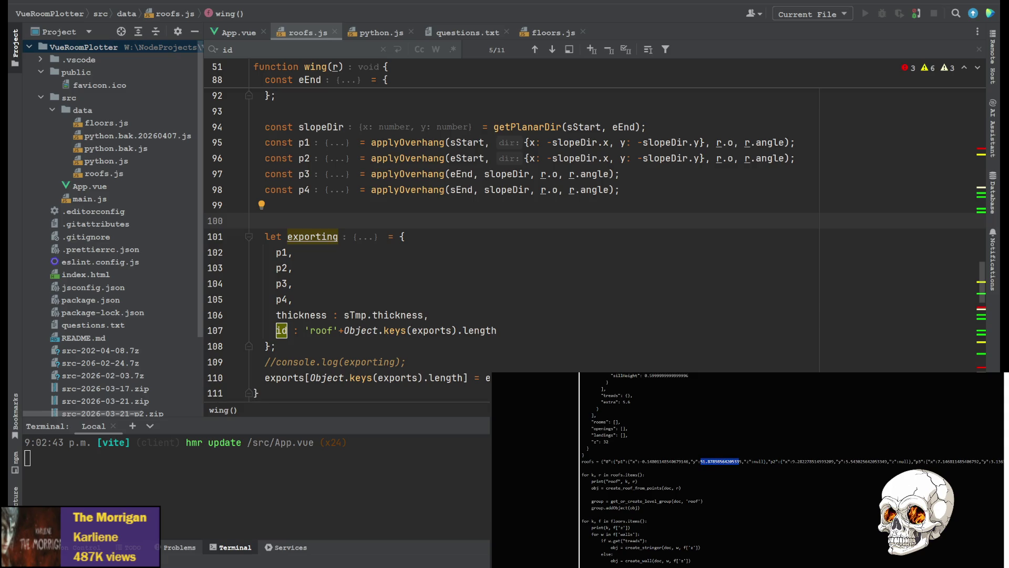
key(alt+Tab)
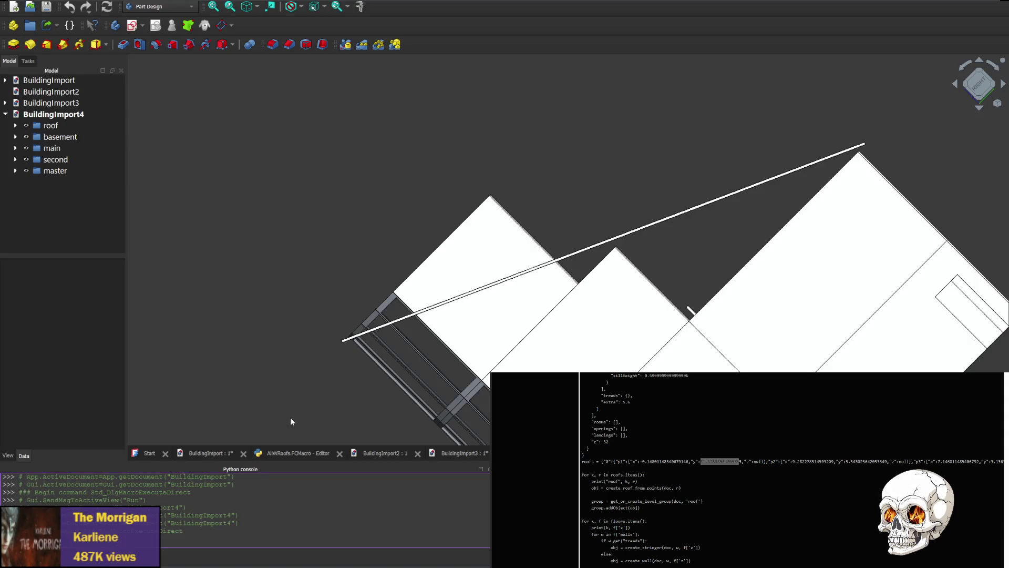
Inspect line 4844 of AllWRoofs.FCMacro, highlighting y value 51.89 with z 22, then return to roofs.js.
click(298, 453)
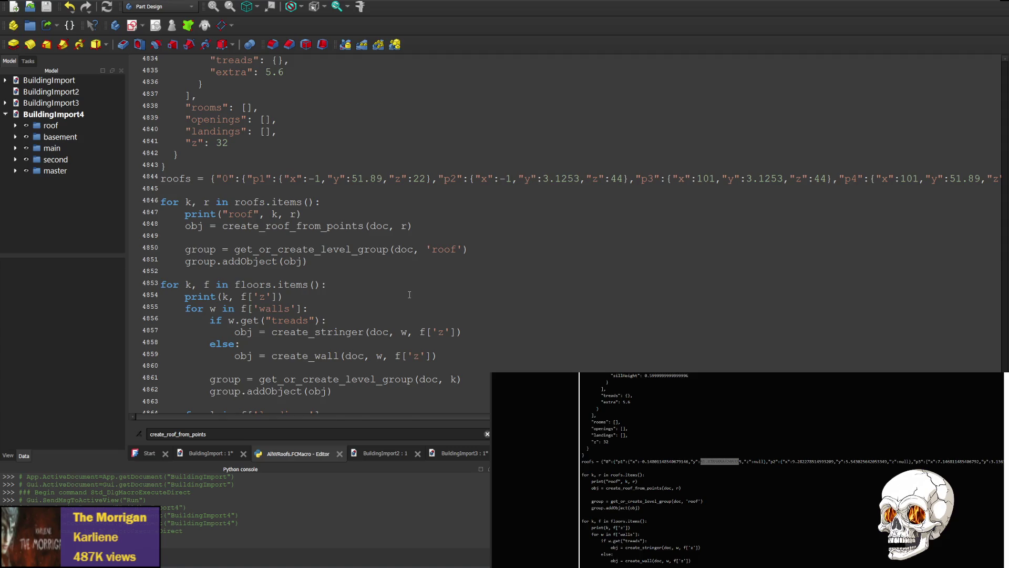
scroll(302, 221, up, 2)
click(315, 250)
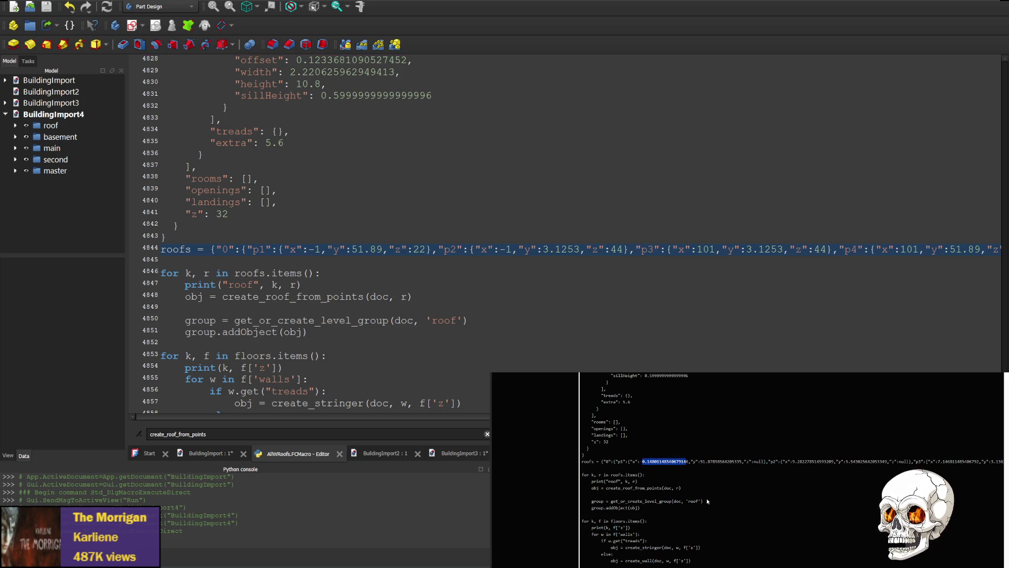
drag(356, 249, 383, 250)
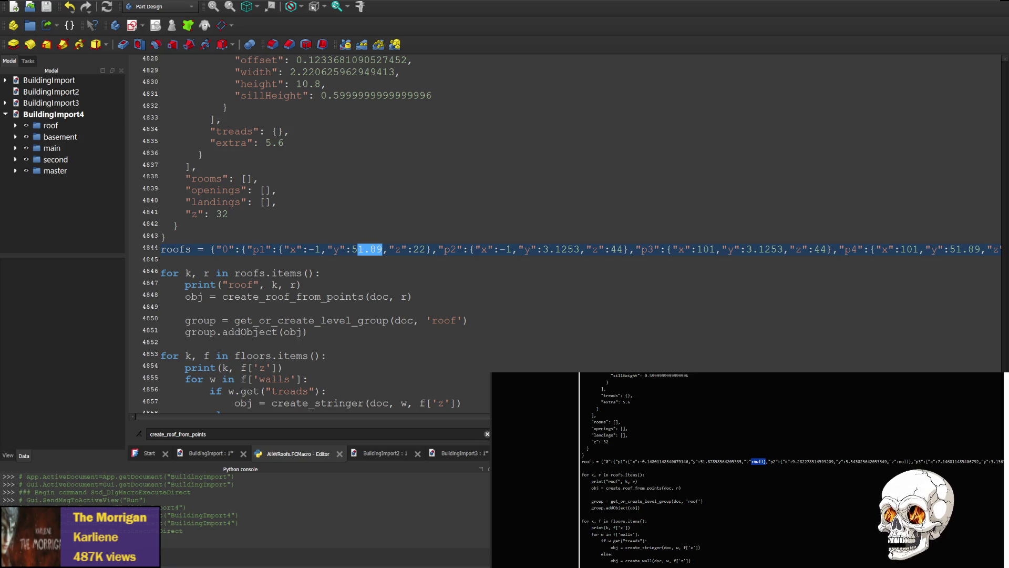
key(alt+Tab)
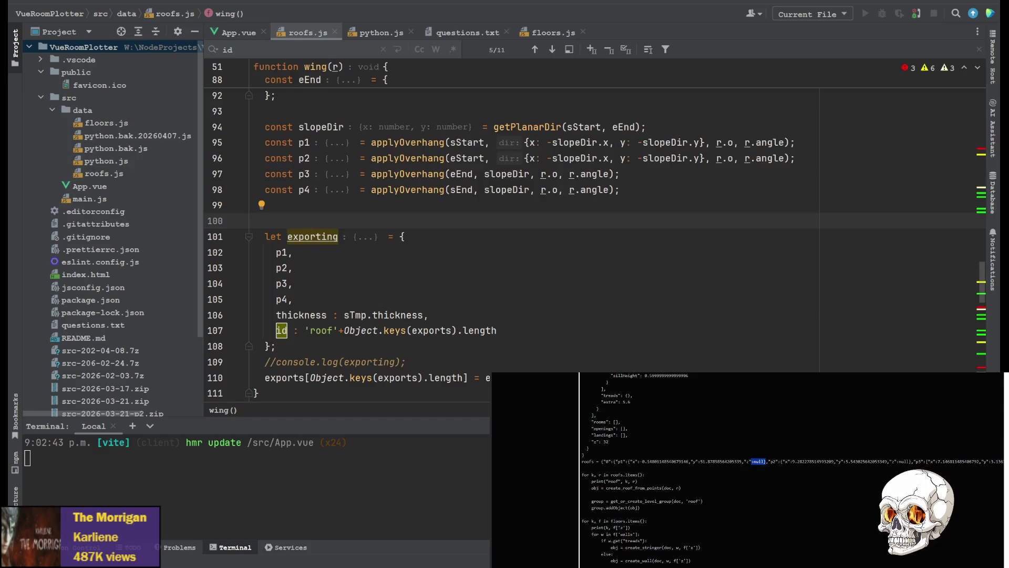
scroll(513, 237, up, 2)
scroll(513, 236, up, 1)
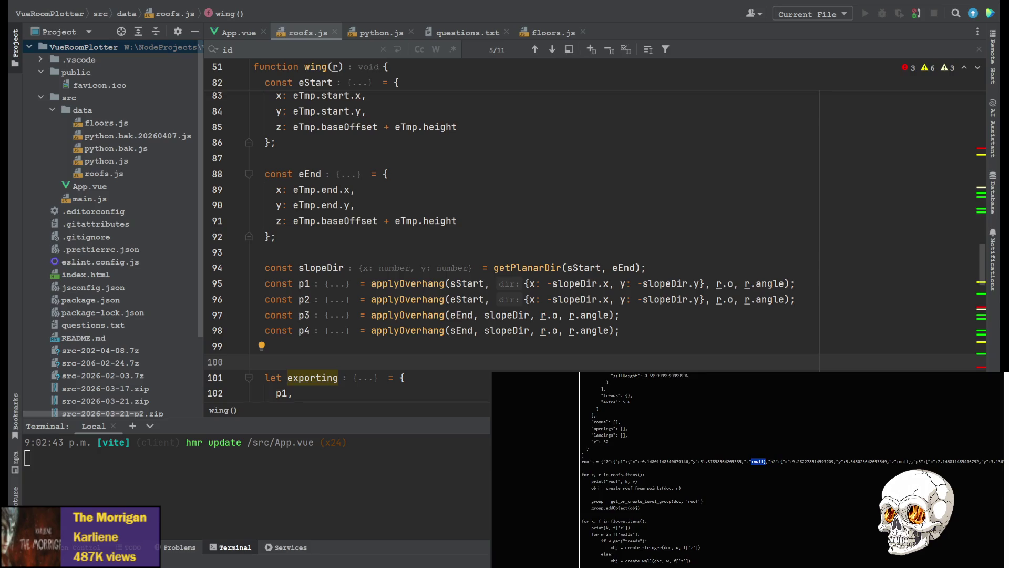
key(Up)
key(Up)
key(End)
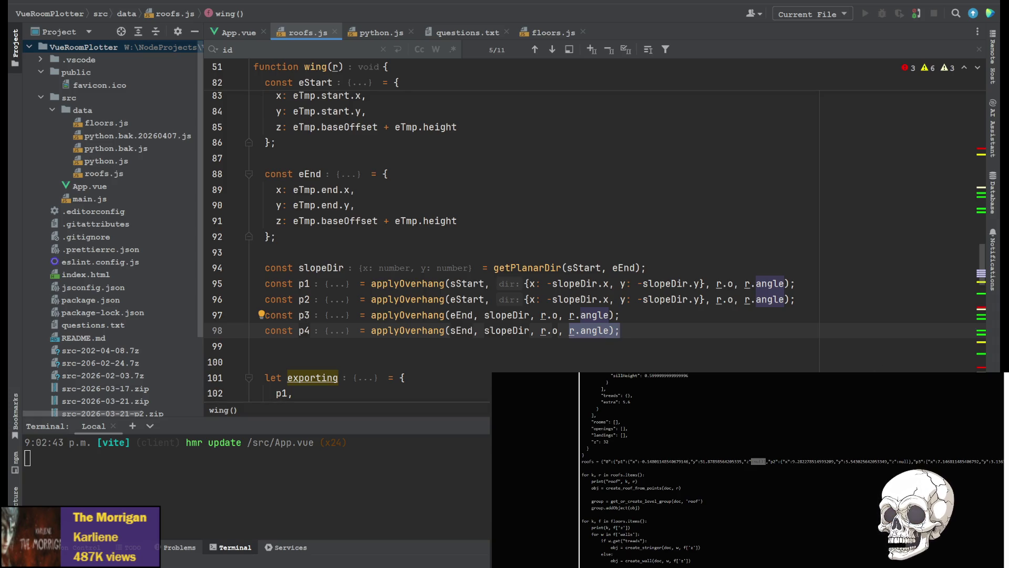
scroll(368, 269, up, 4)
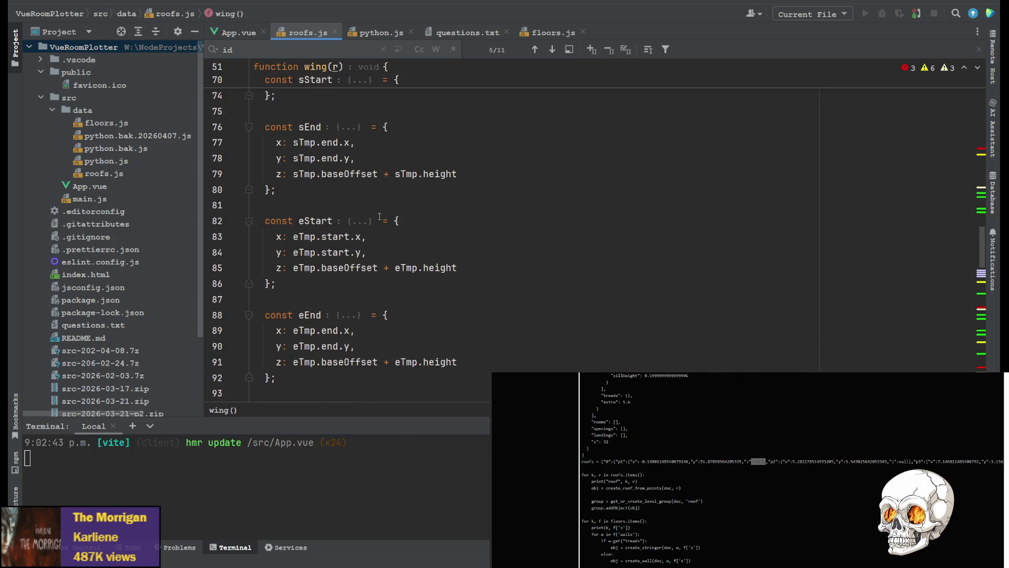
scroll(379, 217, up, 4)
scroll(368, 294, down, 6)
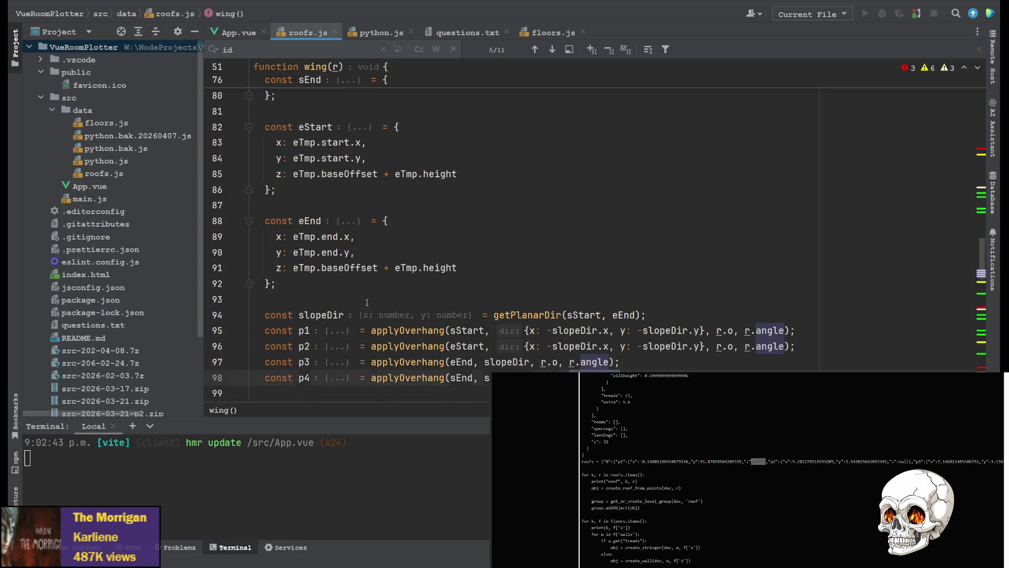
click(487, 331)
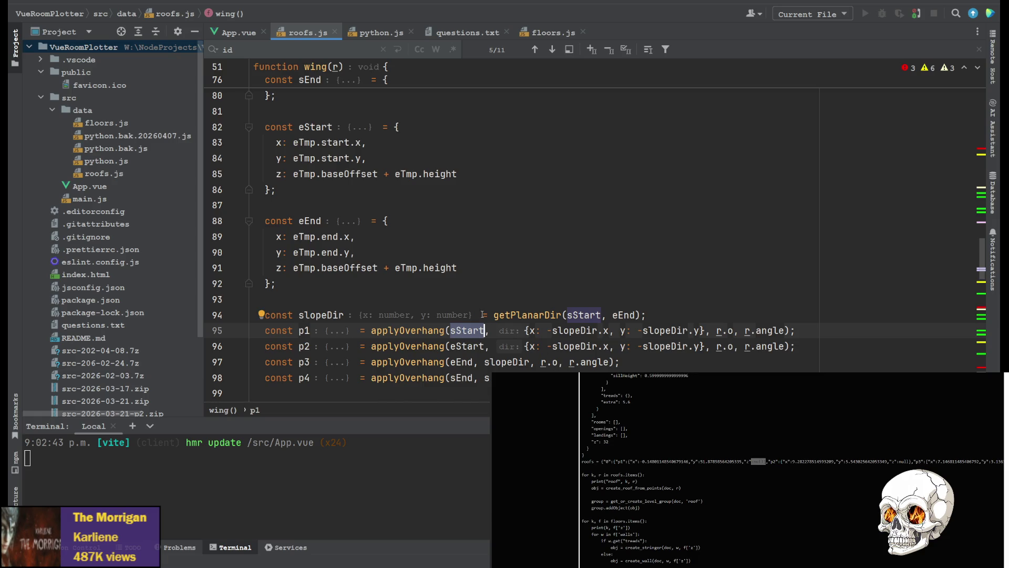
scroll(342, 158, up, 5)
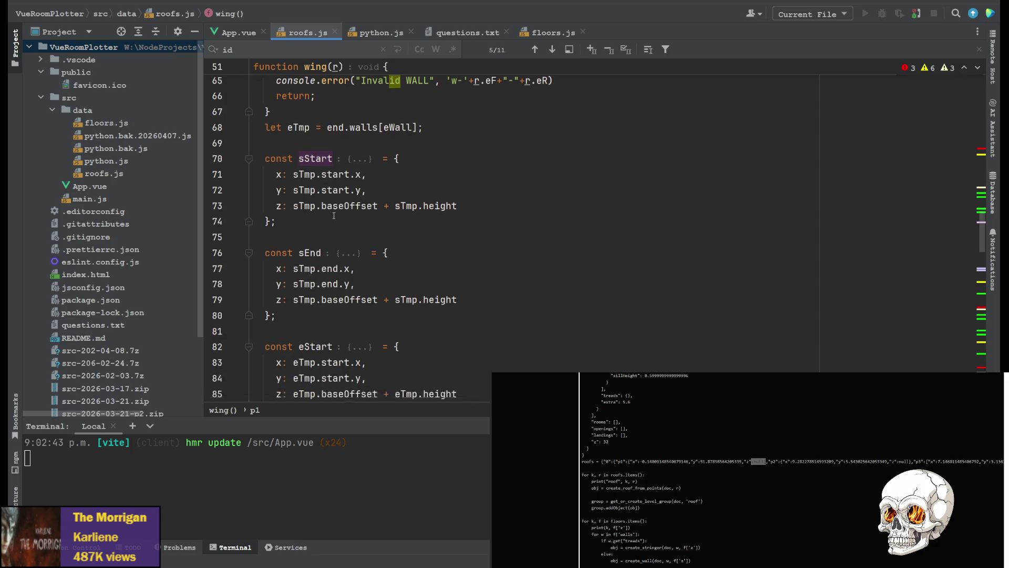
scroll(332, 204, down, 6)
click(486, 237)
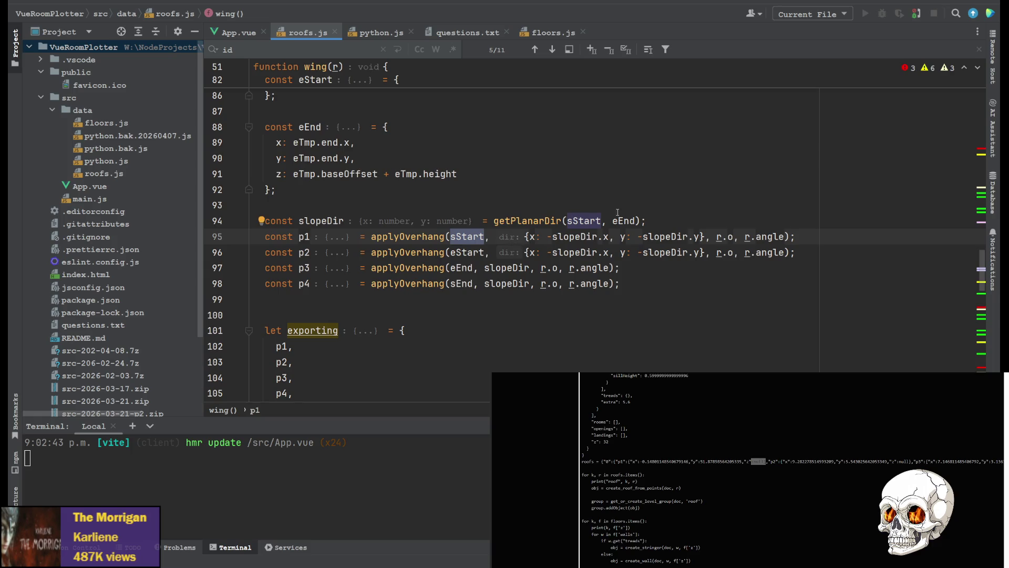
click(340, 221)
scroll(394, 236, up, 2)
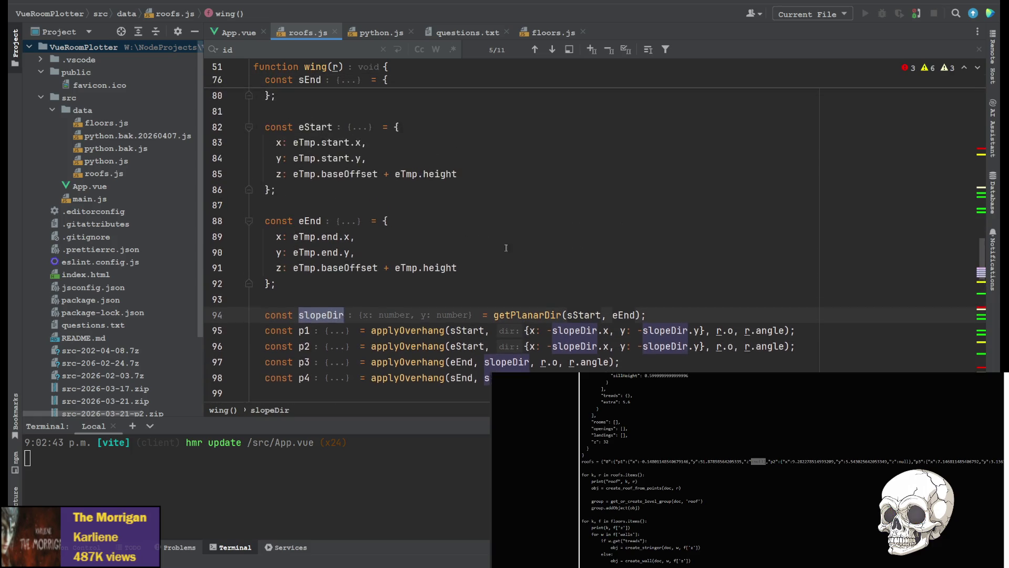
scroll(515, 284, down, 1)
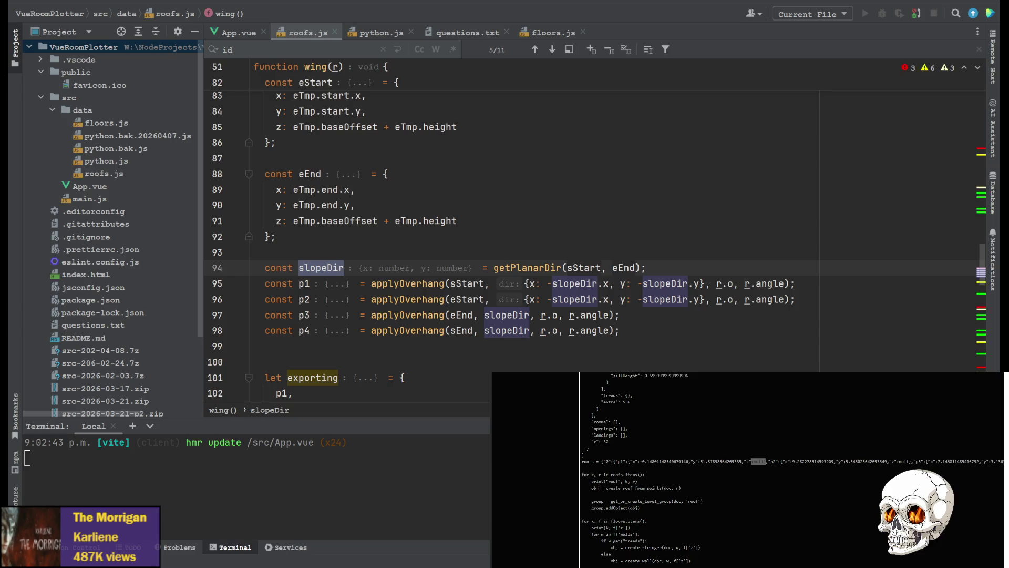
double_click(757, 461)
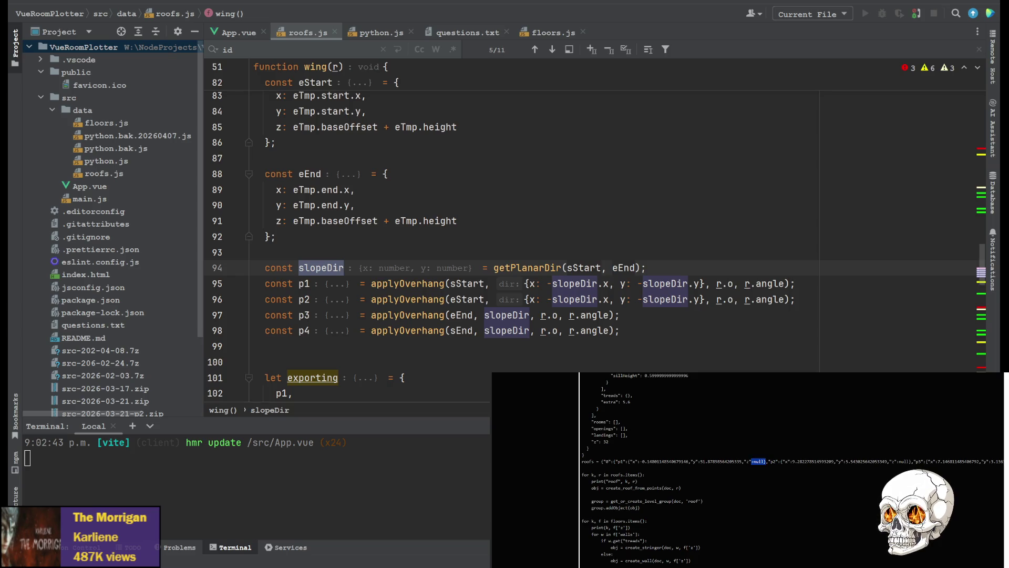